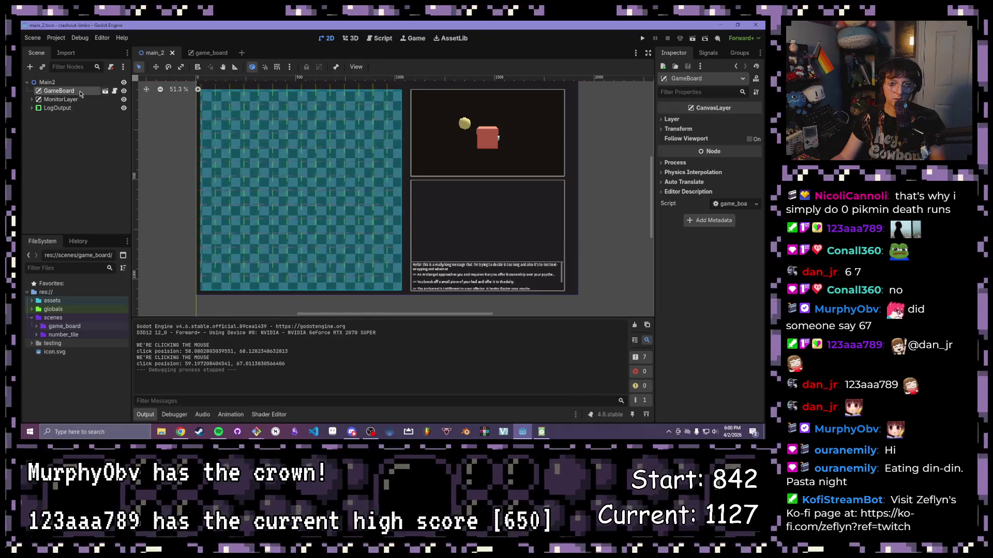
Step: Connect GameBoard's calculate_tiles signal to a handler in main_2.gd
click(708, 53)
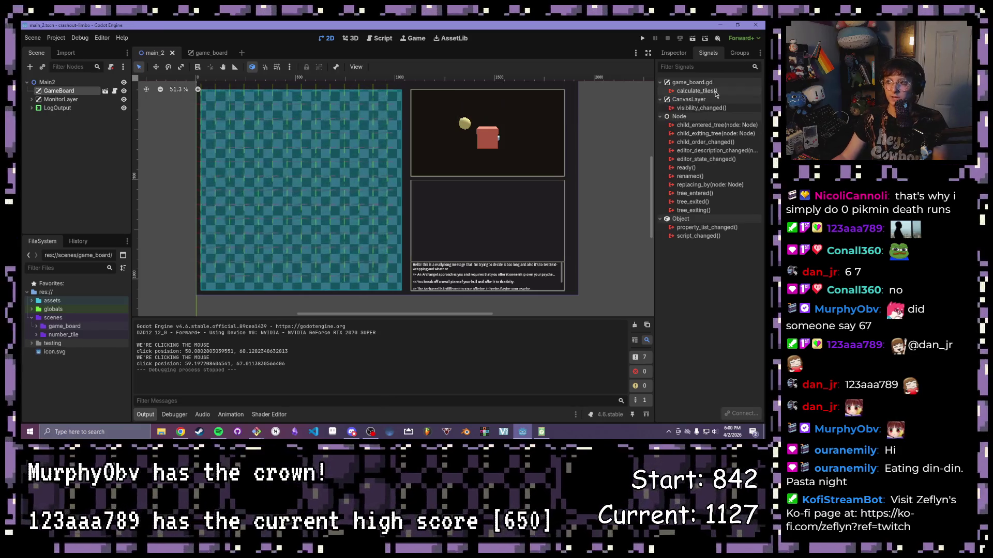
double_click(715, 93)
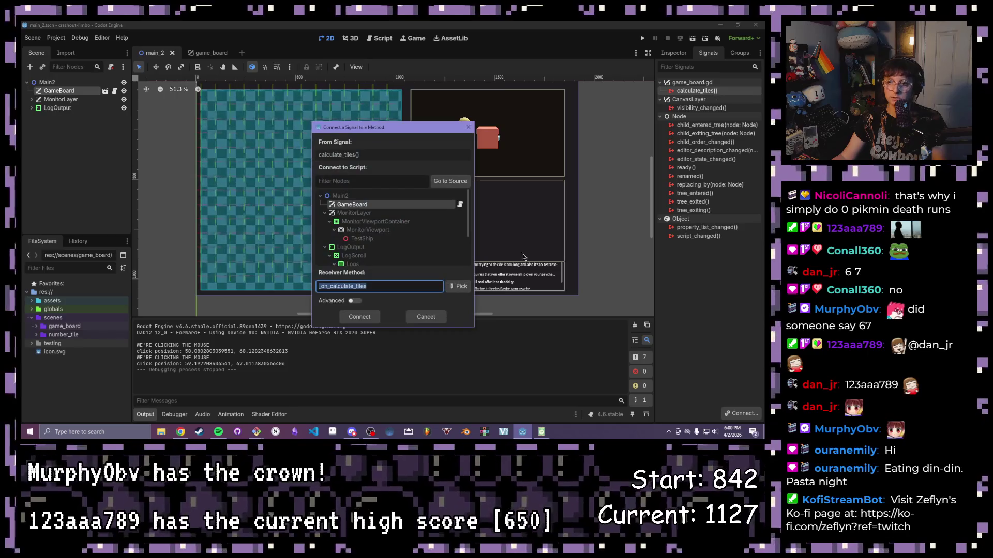
click(425, 316)
Step: Save main_2.gd and run the project
scroll(340, 271, up, 8)
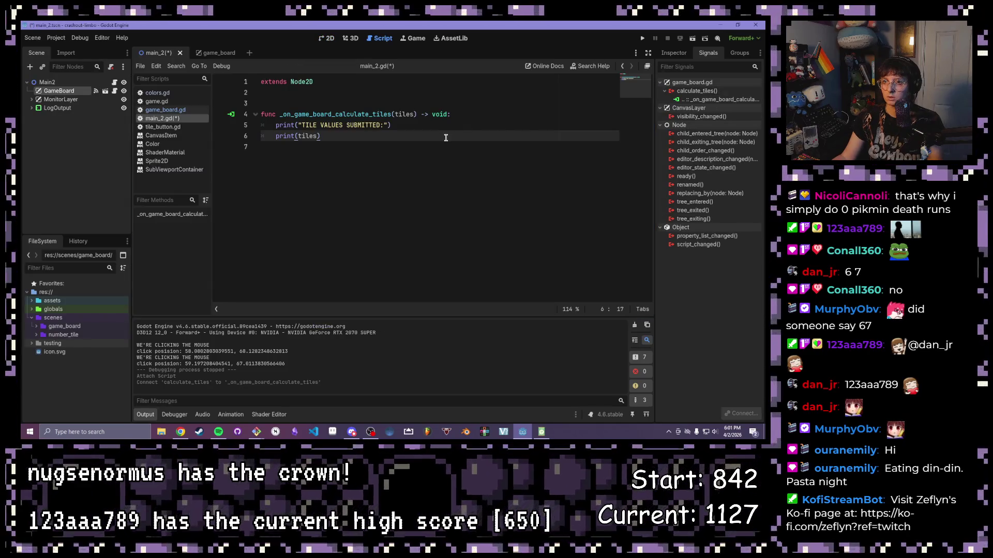
key(ctrl+s)
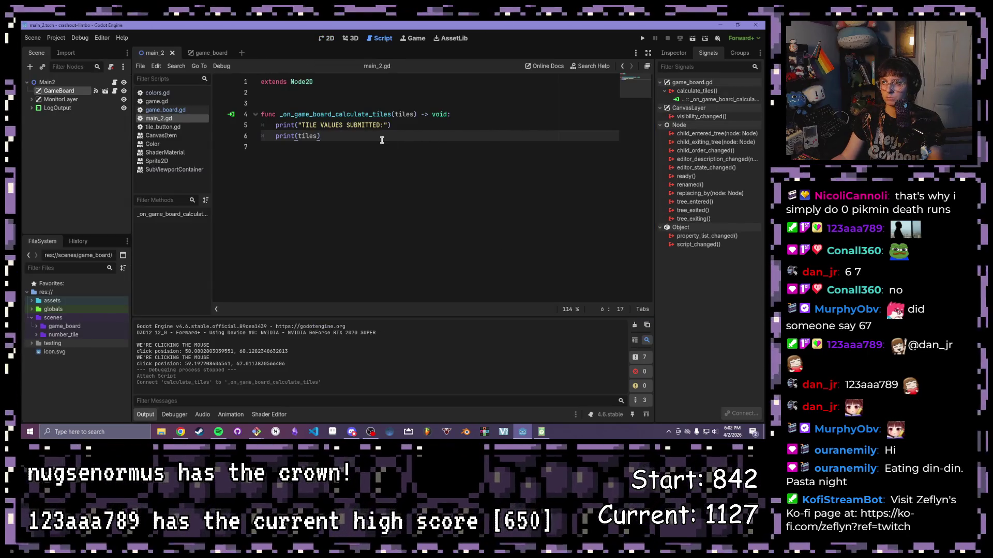
click(693, 38)
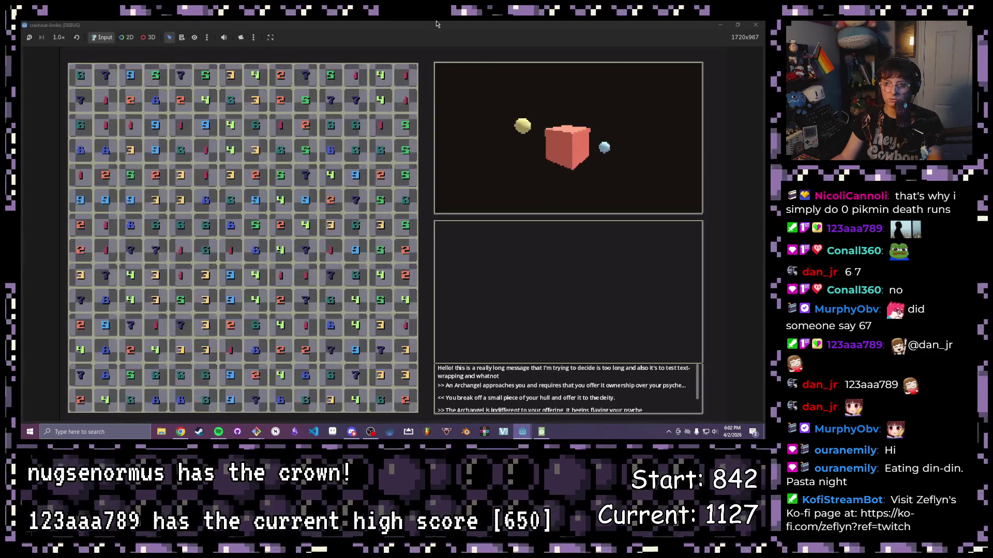
Step: Shrink the game window and submit a first selection of top-row and board tiles
mouse_move(564, 25)
mouse_down()
mouse_move(450, 75)
mouse_move(560, 84)
mouse_move(529, 72)
mouse_up()
drag(299, 119, 352, 122)
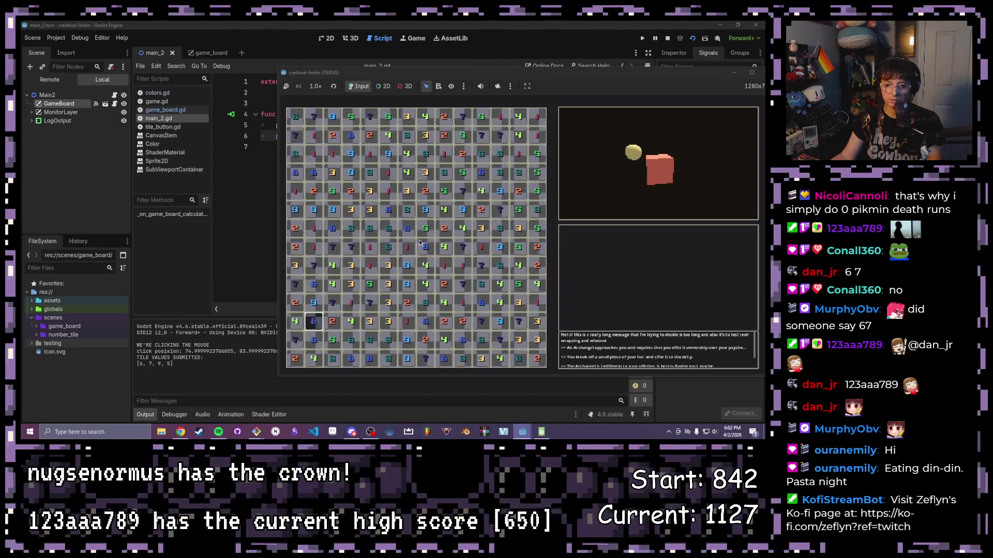
click(534, 355)
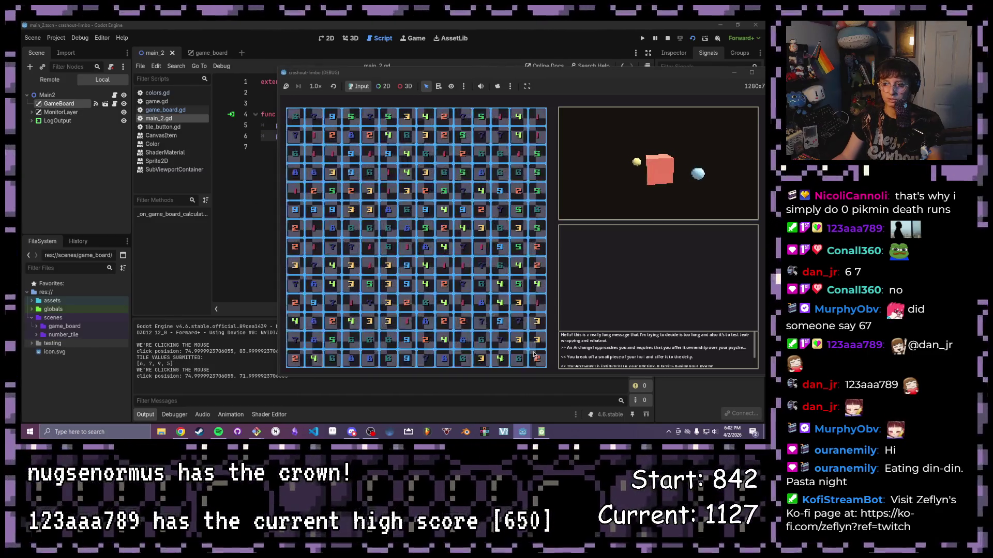
drag(534, 355, 534, 355)
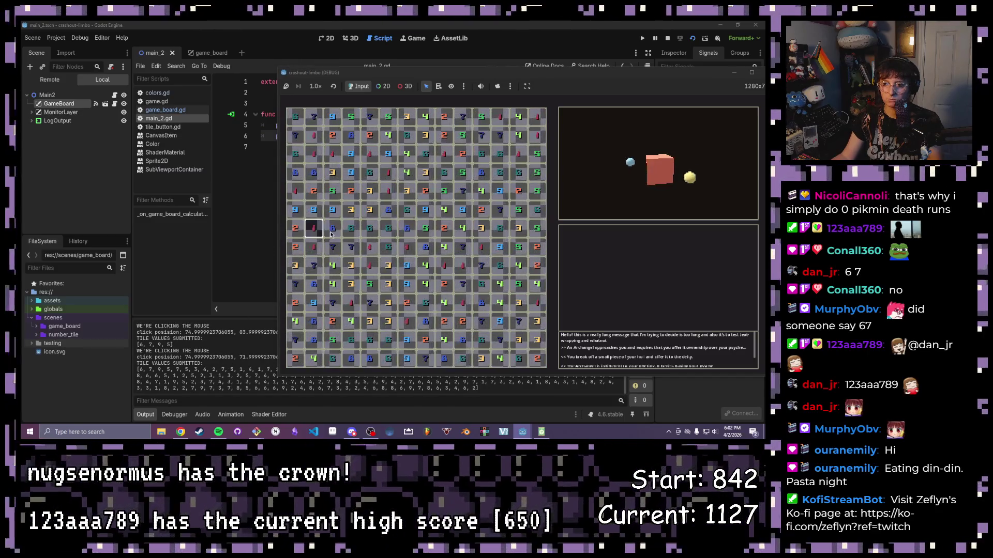
Step: Submit tiles 2, 1, 8, then 3, 9, 6, then a 6x6 block, and close the game
drag(331, 233, 295, 229)
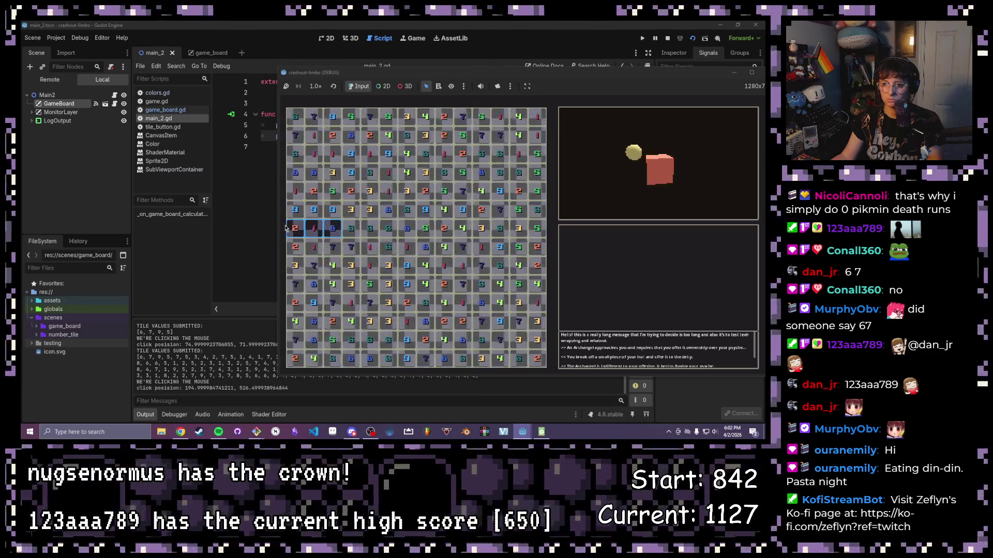
click(329, 169)
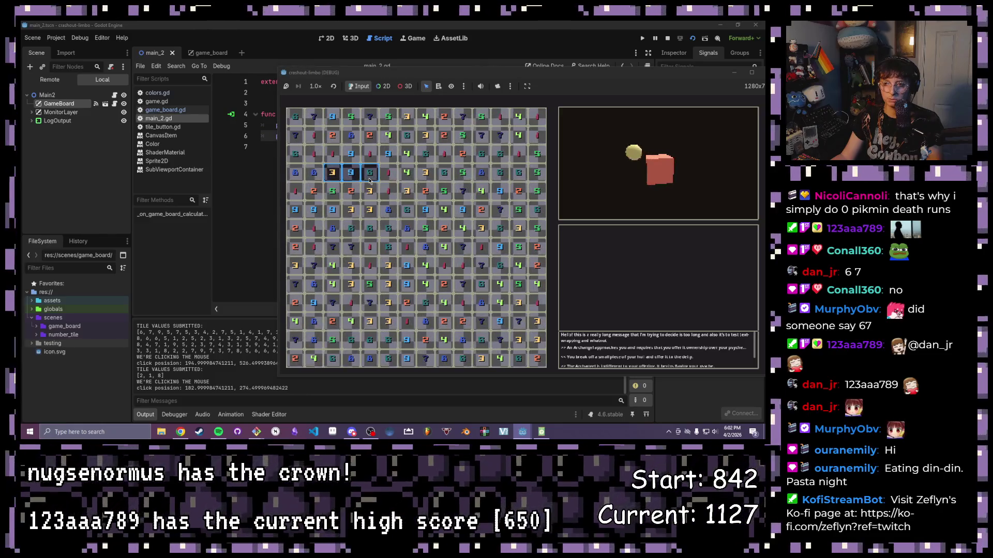
drag(370, 180, 369, 180)
drag(298, 122, 488, 319)
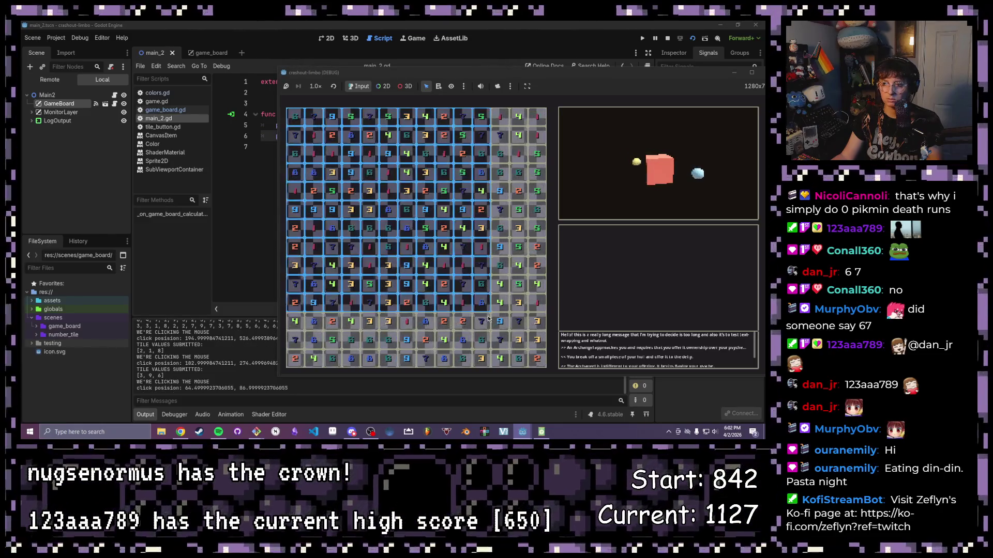
drag(383, 215, 384, 216)
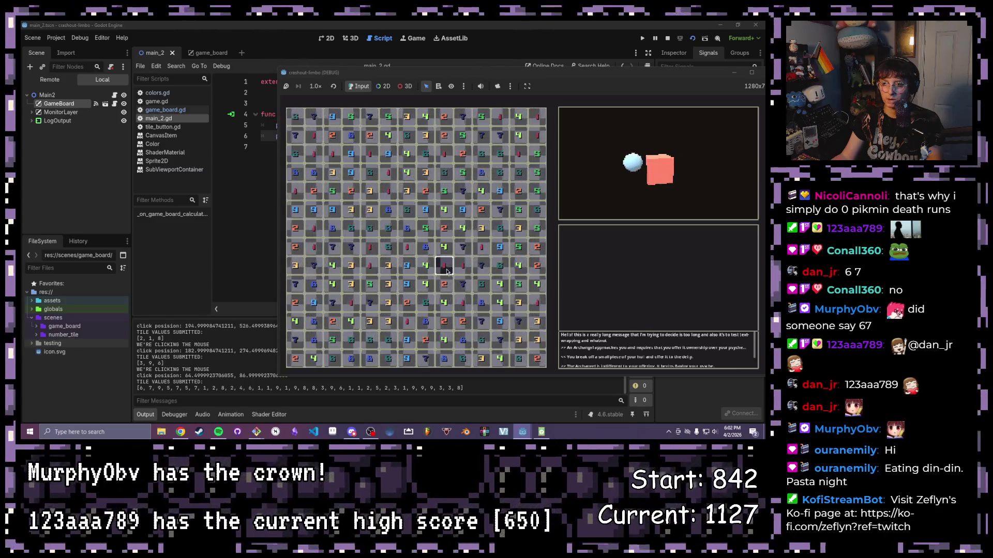
click(765, 72)
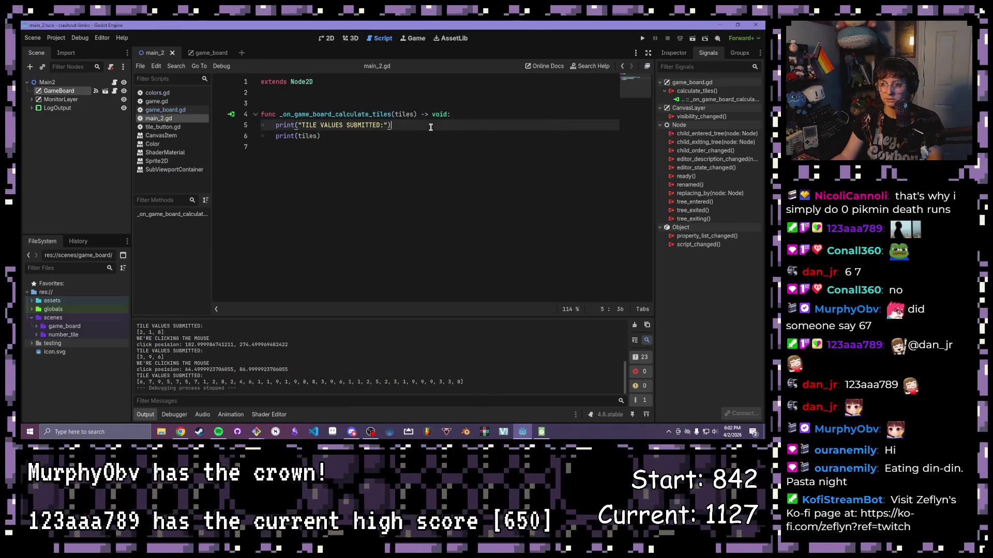
Step: Begin a 'tiles: Array' line on line 7 and open the Array class documentation
click(387, 142)
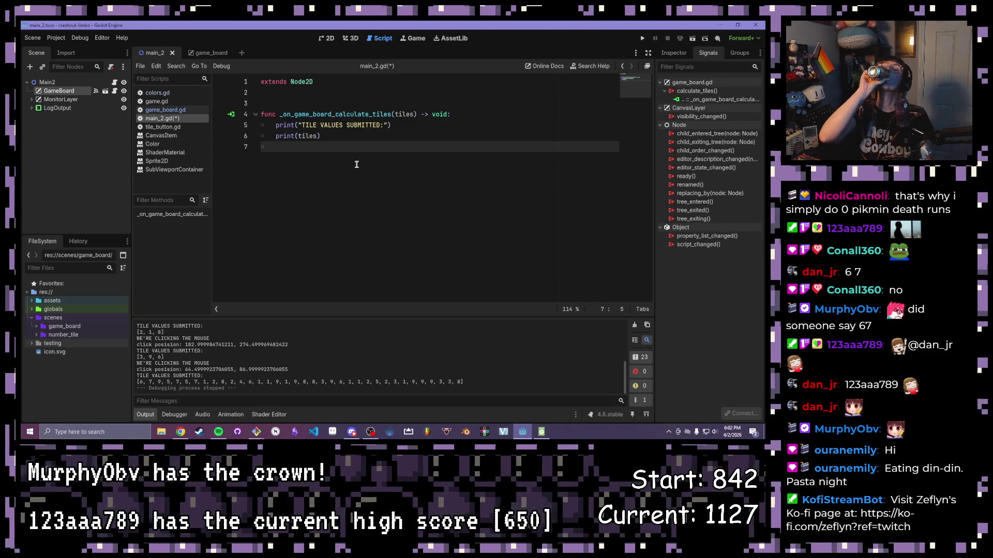
key(XF86AudioLowerVolume)
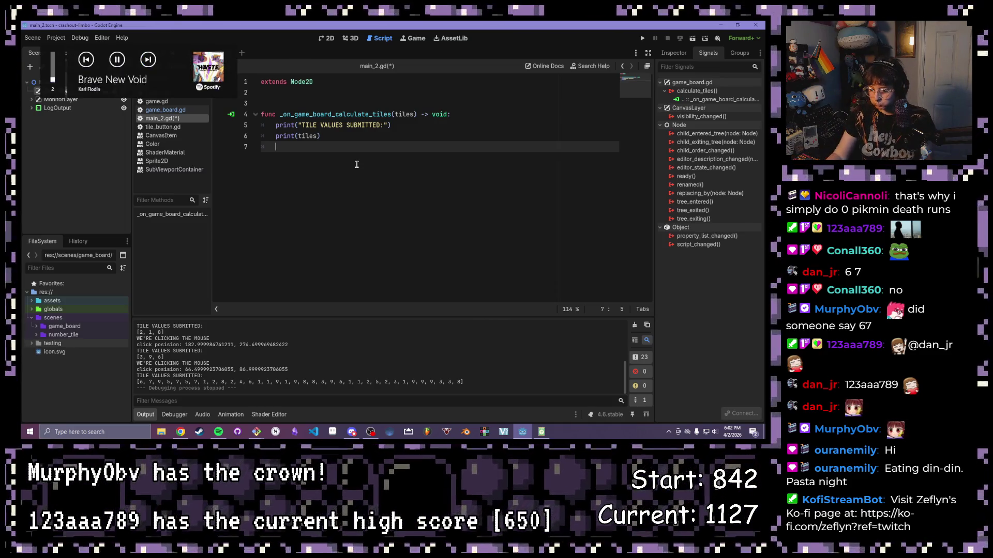
key(XF86AudioNext)
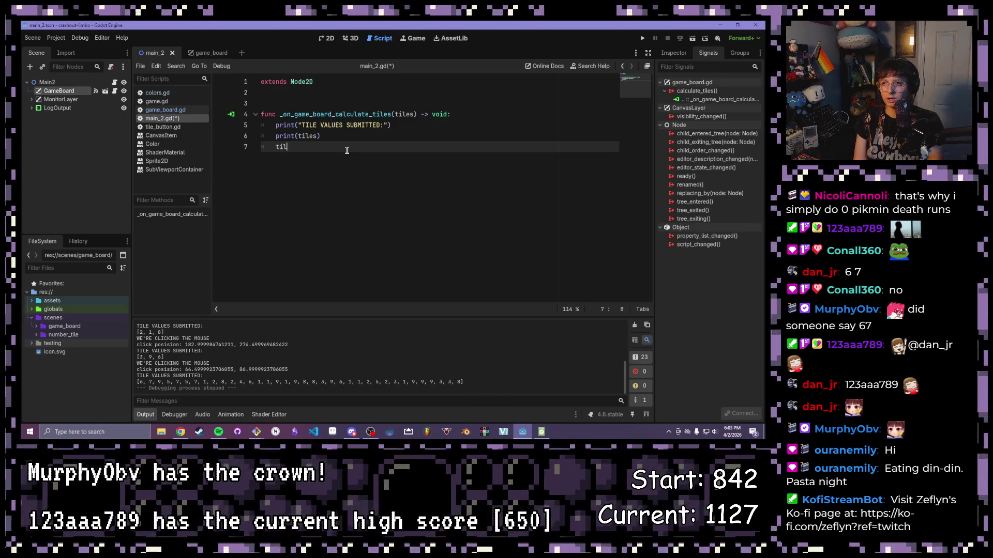
text(es: Array)
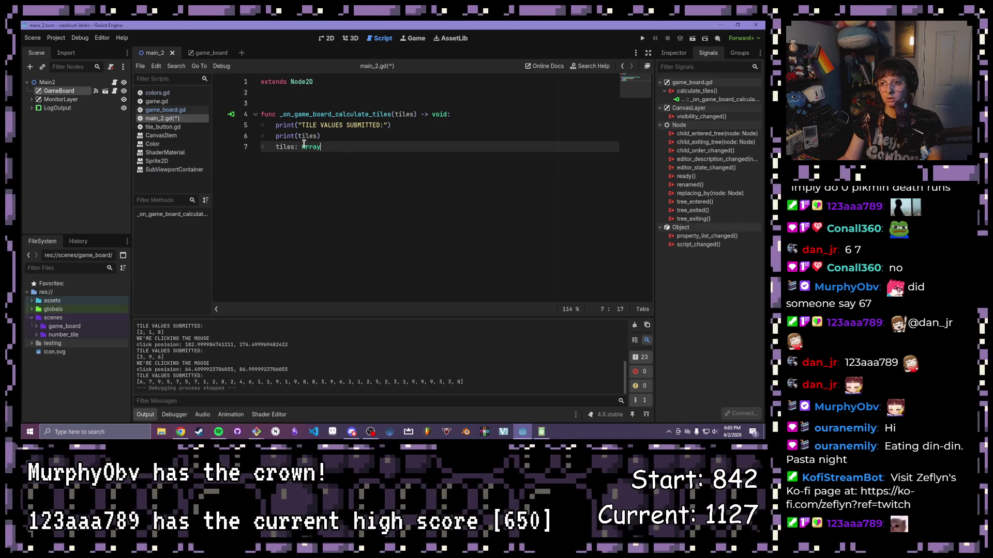
ctrl+click(304, 147)
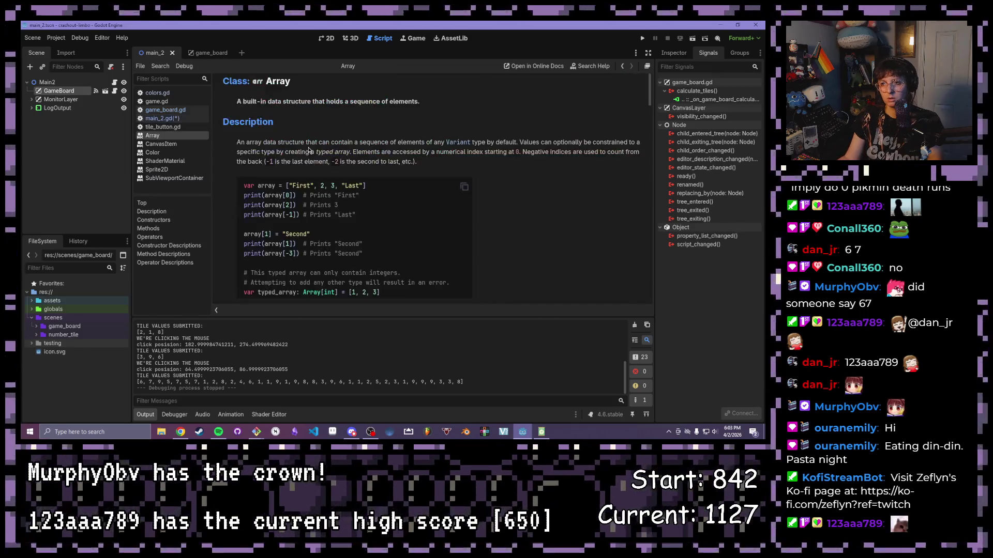
Step: Scroll the Array reference's method list down to reduce and back up to duplicate, filter, find and map
scroll(302, 156, down, 2)
scroll(297, 155, down, 5)
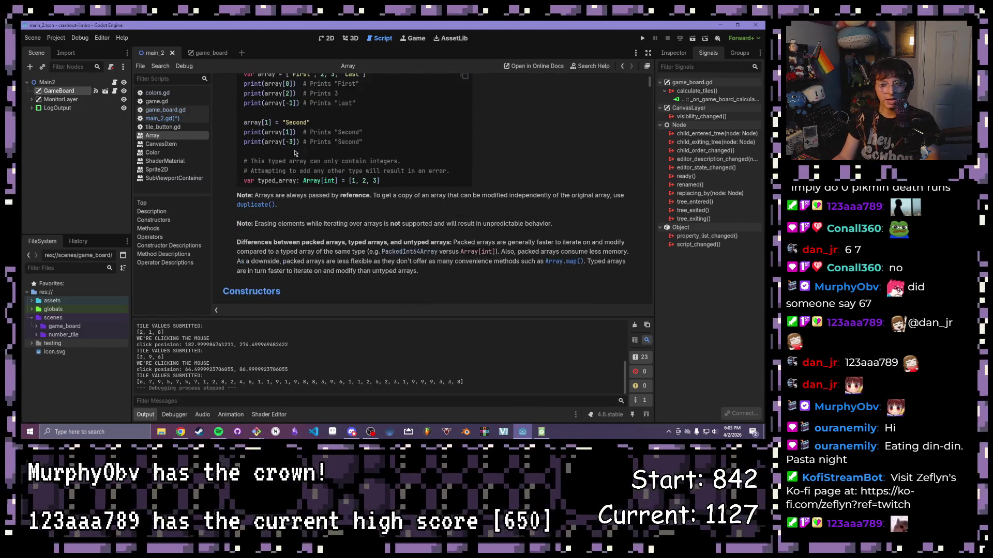
scroll(293, 152, down, 3)
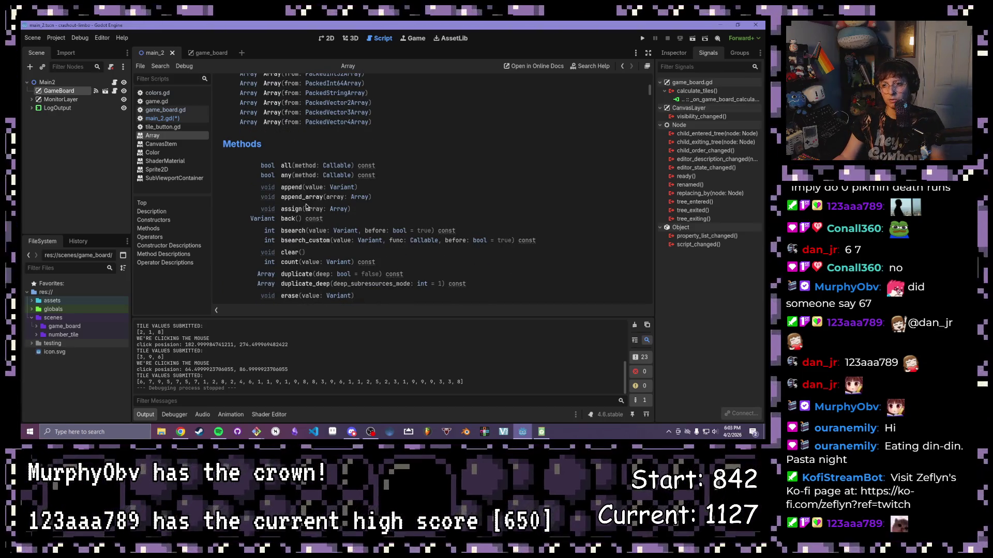
scroll(305, 208, down, 1)
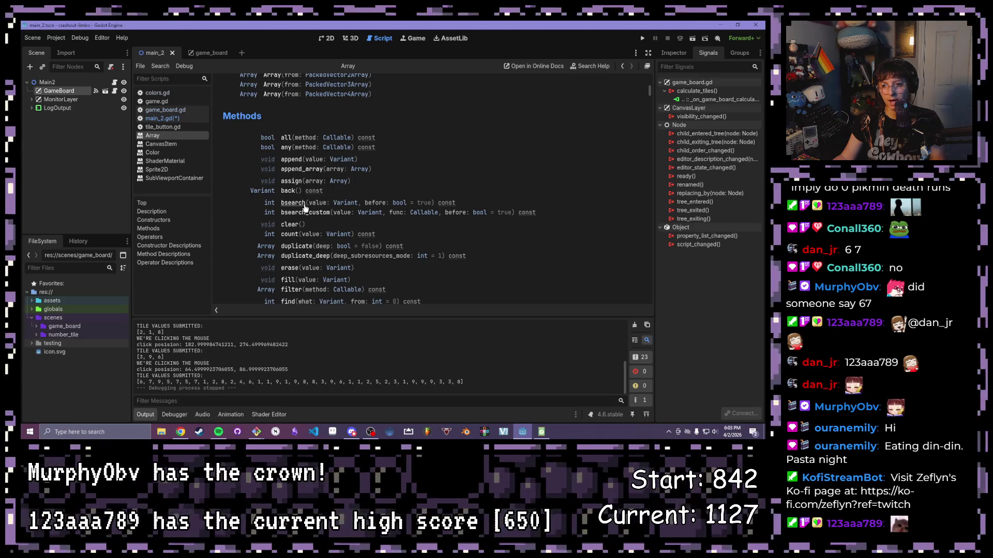
scroll(305, 208, down, 1)
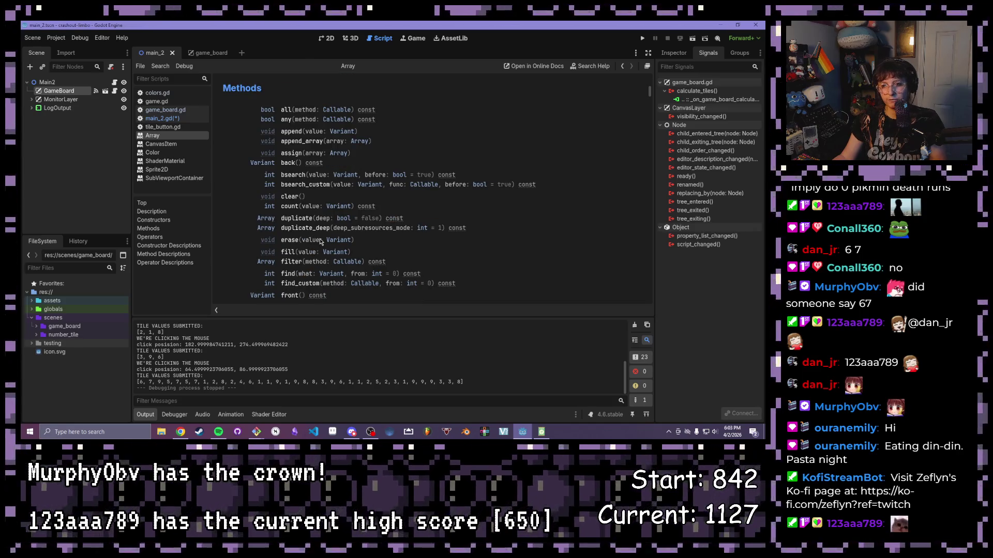
scroll(313, 262, down, 1)
scroll(277, 252, down, 1)
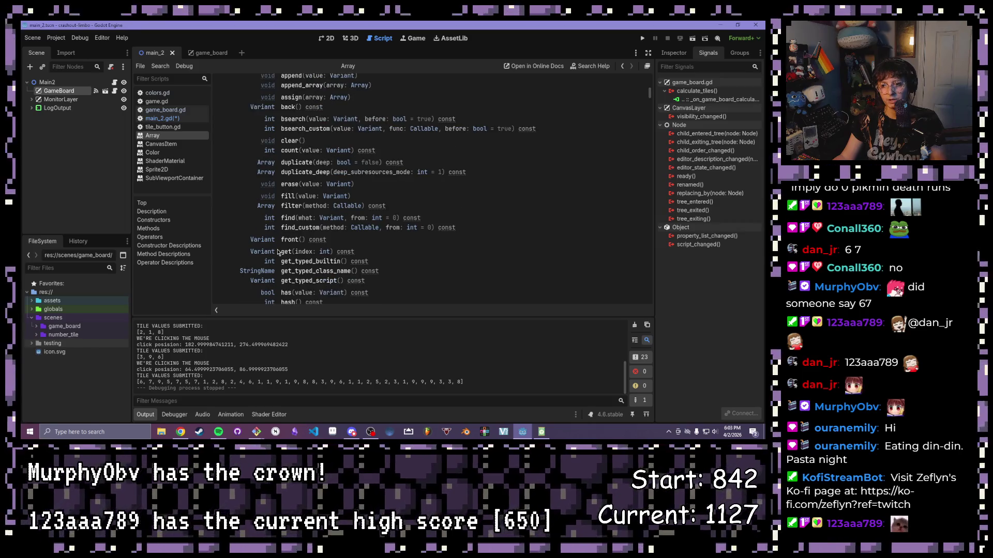
scroll(275, 254, down, 1)
scroll(274, 254, down, 1)
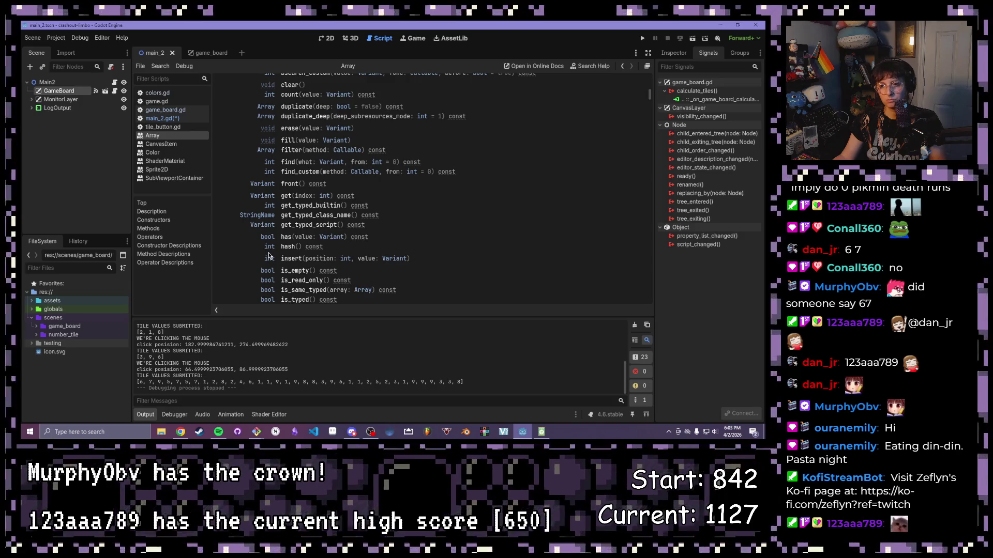
scroll(266, 256, down, 1)
scroll(256, 259, down, 1)
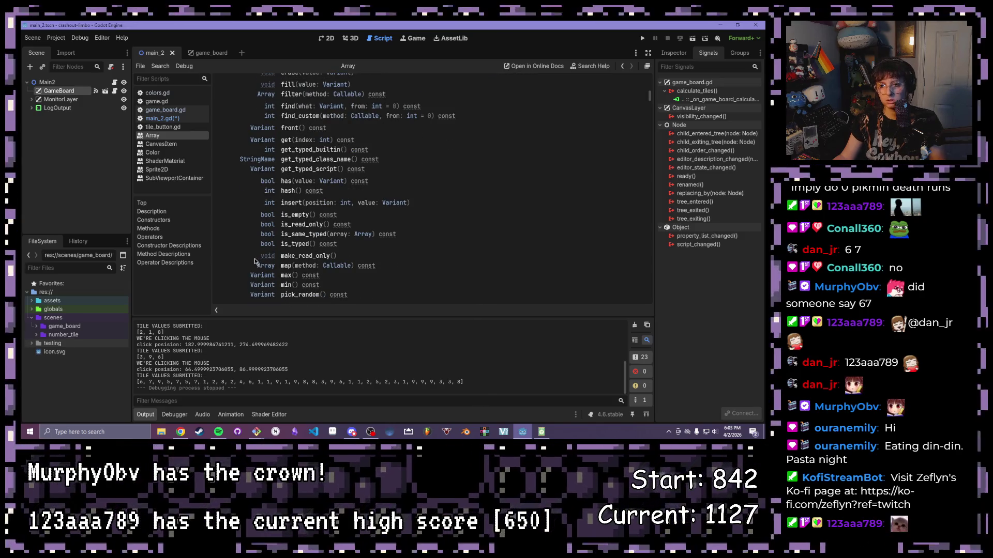
scroll(255, 262, down, 1)
scroll(250, 265, down, 1)
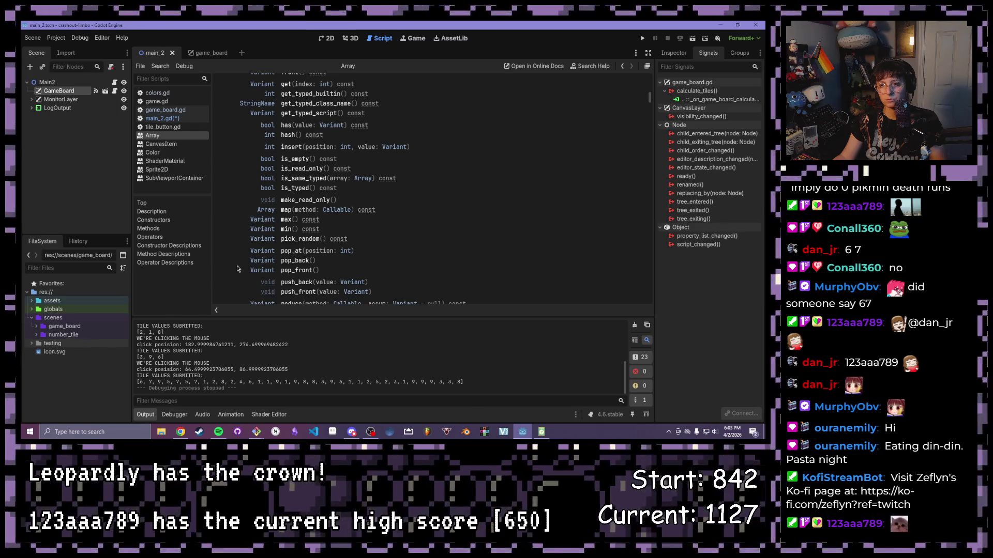
scroll(236, 269, down, 1)
scroll(229, 272, down, 1)
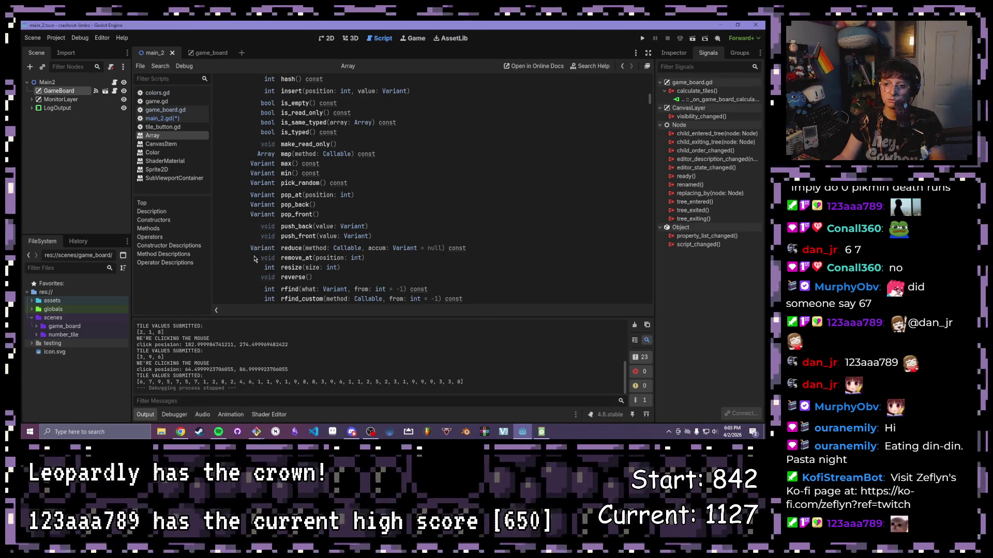
scroll(255, 259, down, 1)
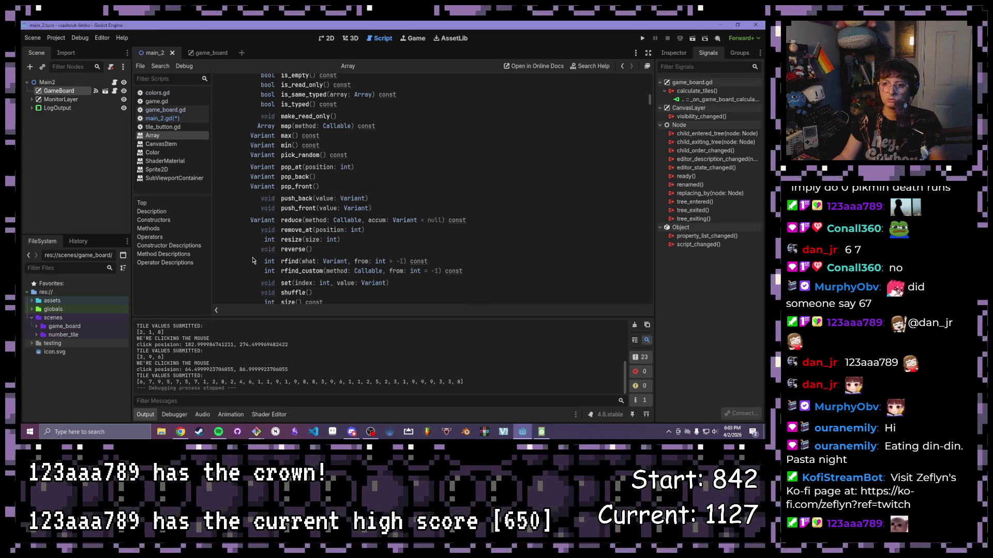
scroll(252, 261, down, 2)
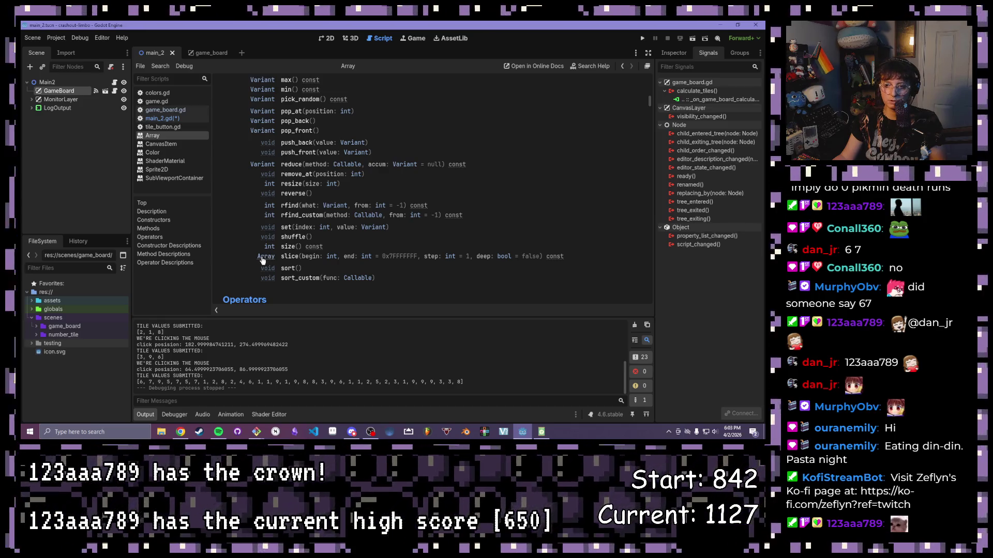
scroll(257, 261, up, 1)
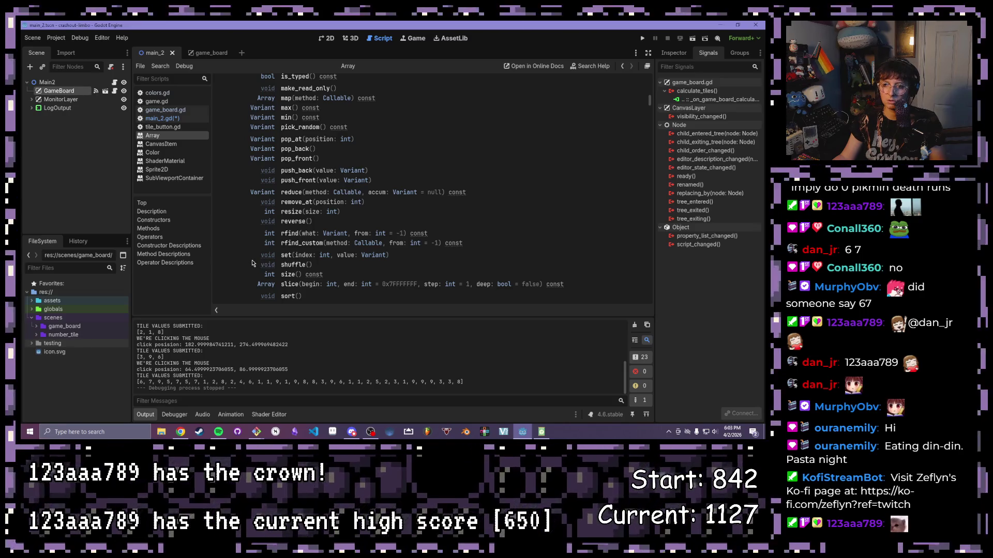
scroll(252, 262, up, 1)
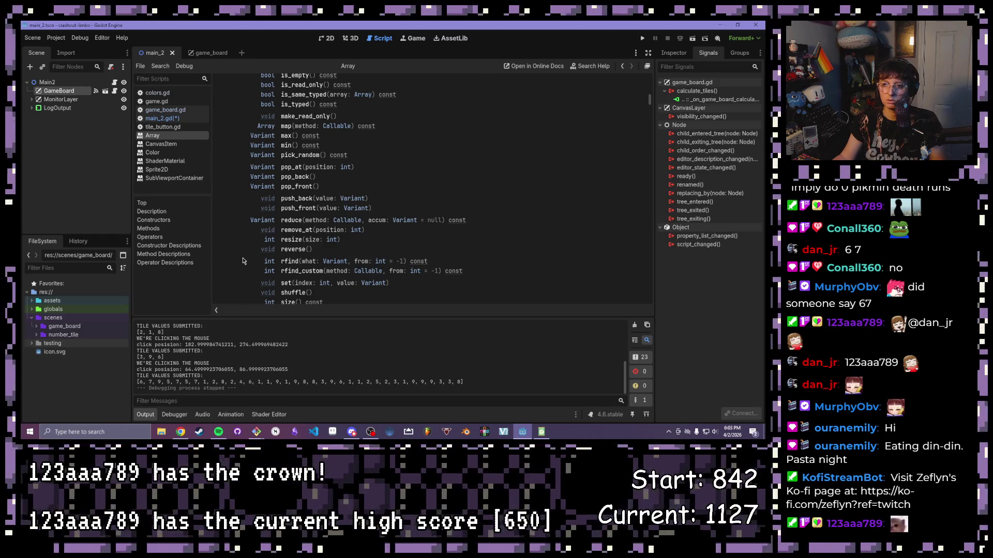
scroll(317, 202, up, 1)
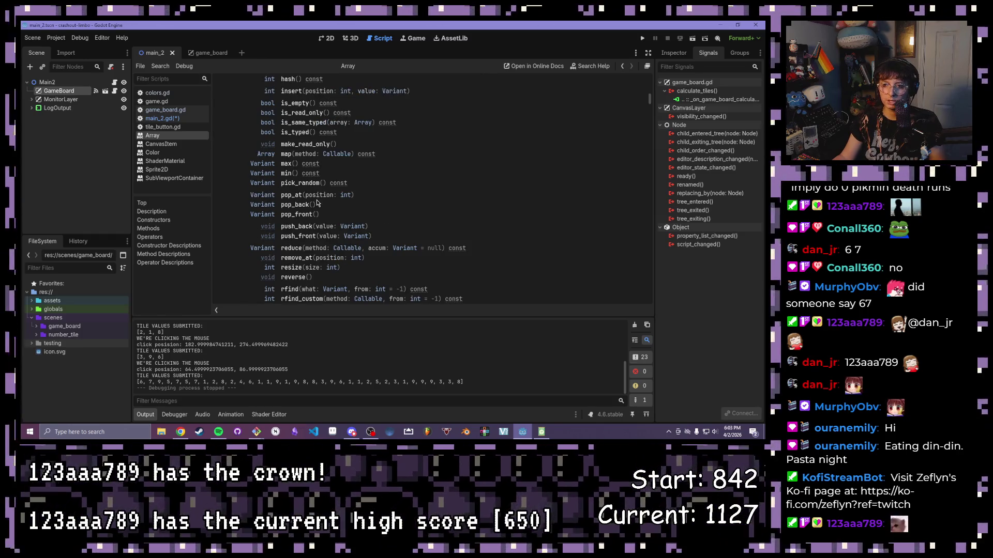
scroll(328, 222, up, 2)
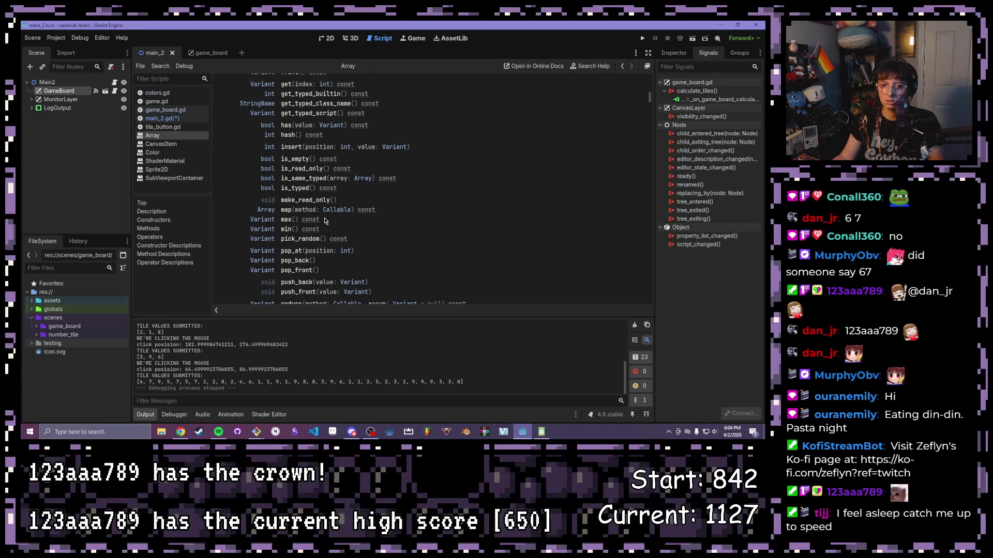
scroll(326, 221, up, 3)
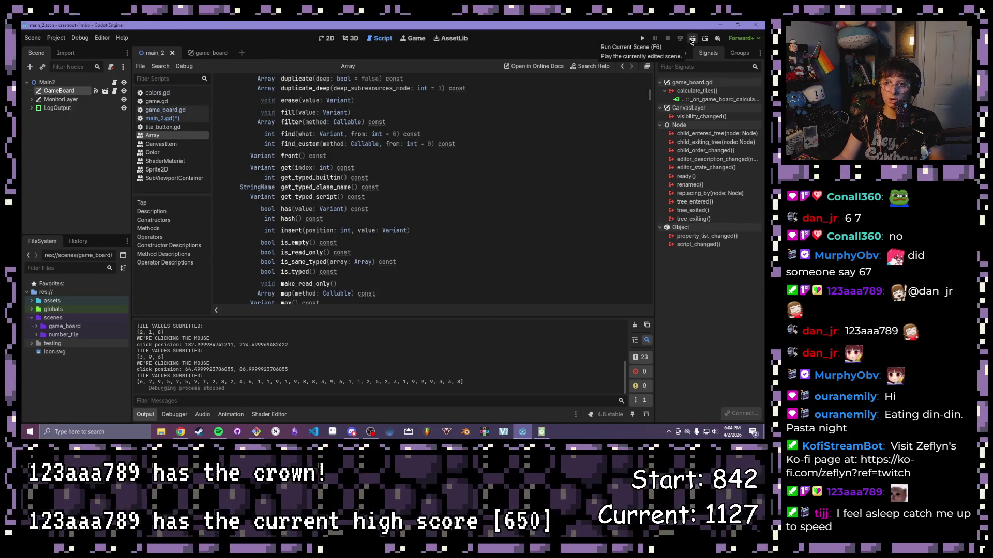
Step: Run the scene, reveal the parser error behind the game window, and stop the game
click(691, 38)
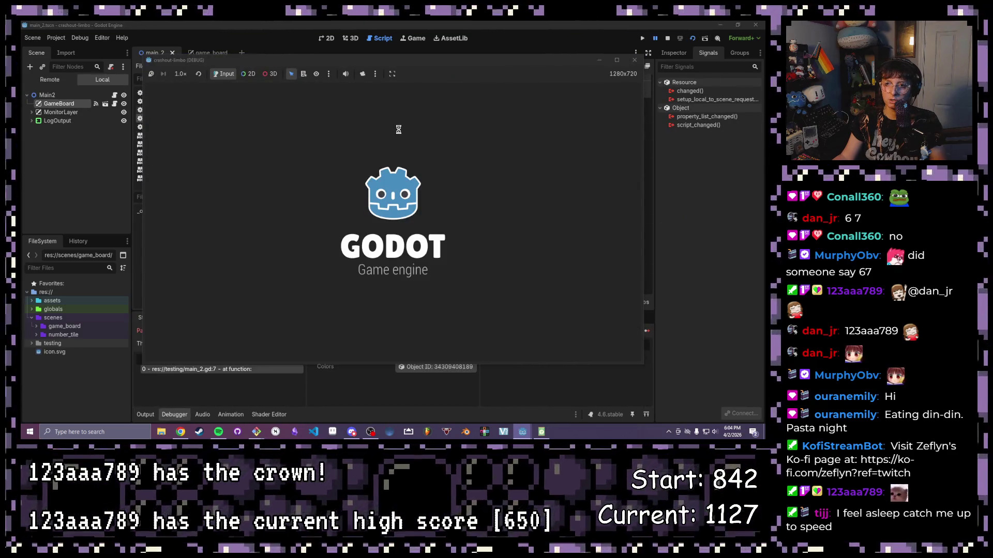
mouse_move(459, 60)
mouse_down()
mouse_move(467, 172)
mouse_move(487, 182)
mouse_up()
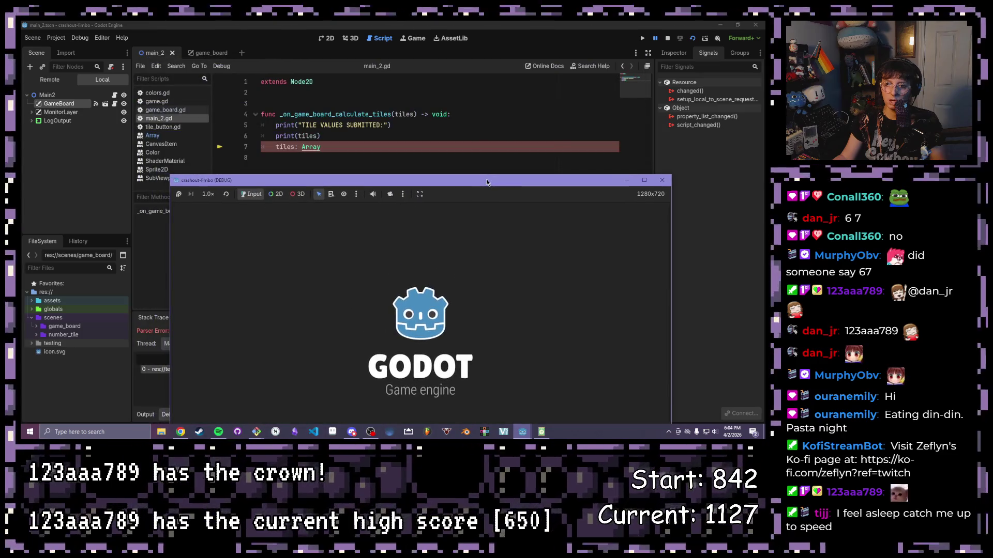
key(F8)
Step: Delete the broken 'tiles: Array' line 7 and run the scene again
drag(345, 151, 253, 151)
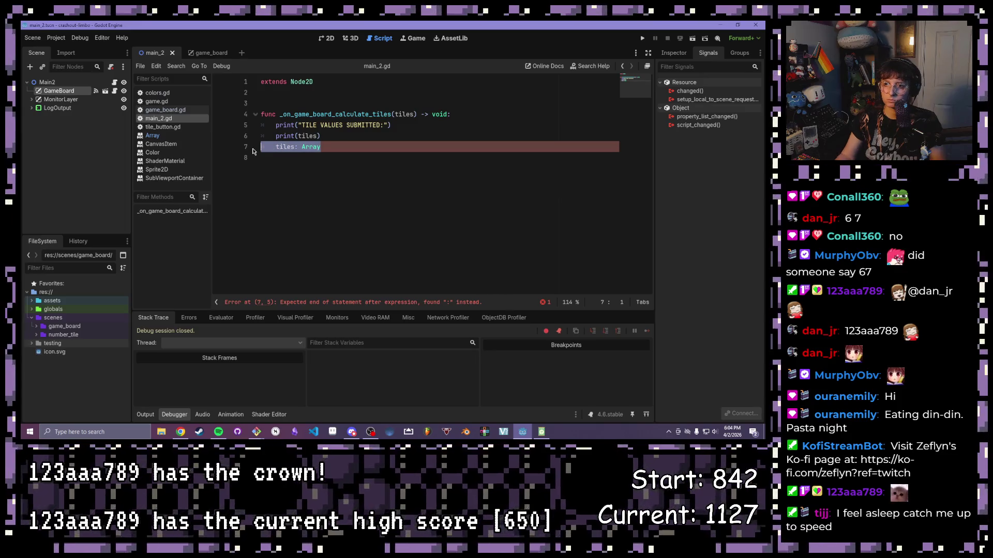
key(BackSpace)
key(BackSpace)
key(F5)
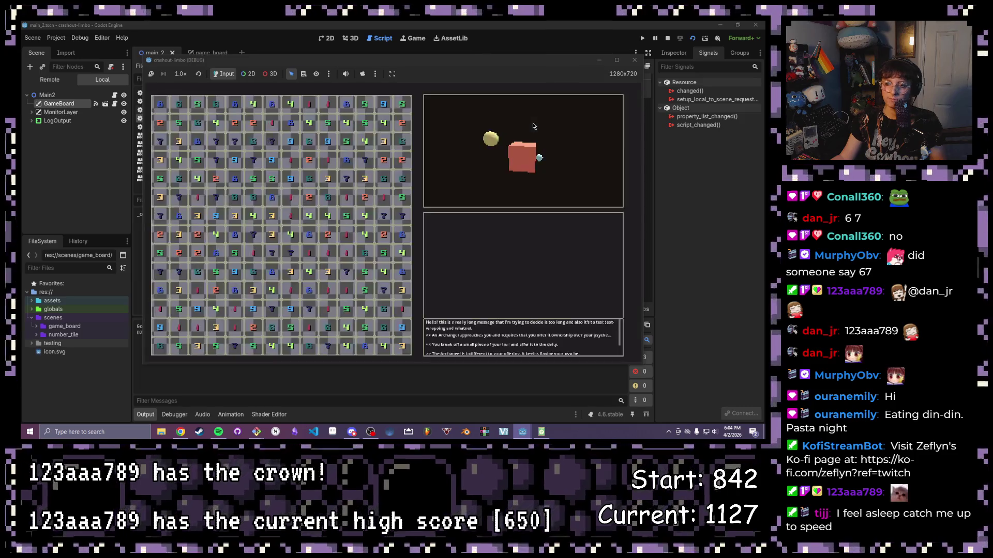
Step: Maximize the game window, select top-left tile blocks and single tiles, then clear the selection
click(328, 252)
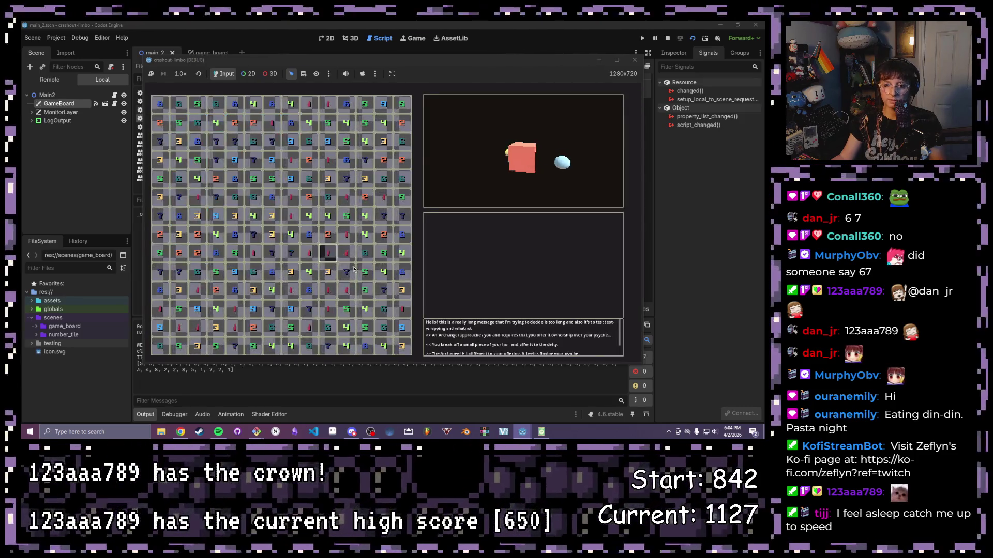
click(616, 60)
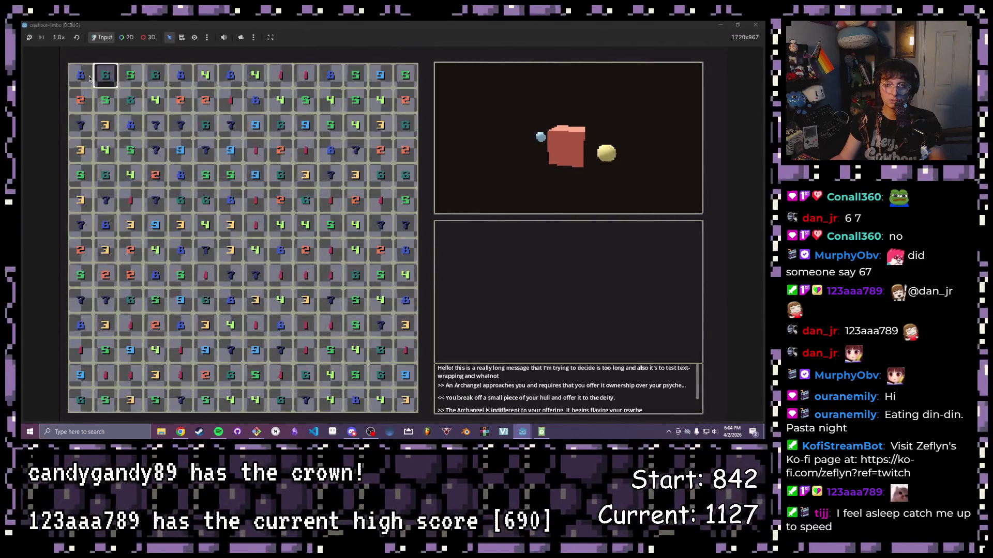
drag(89, 78, 155, 124)
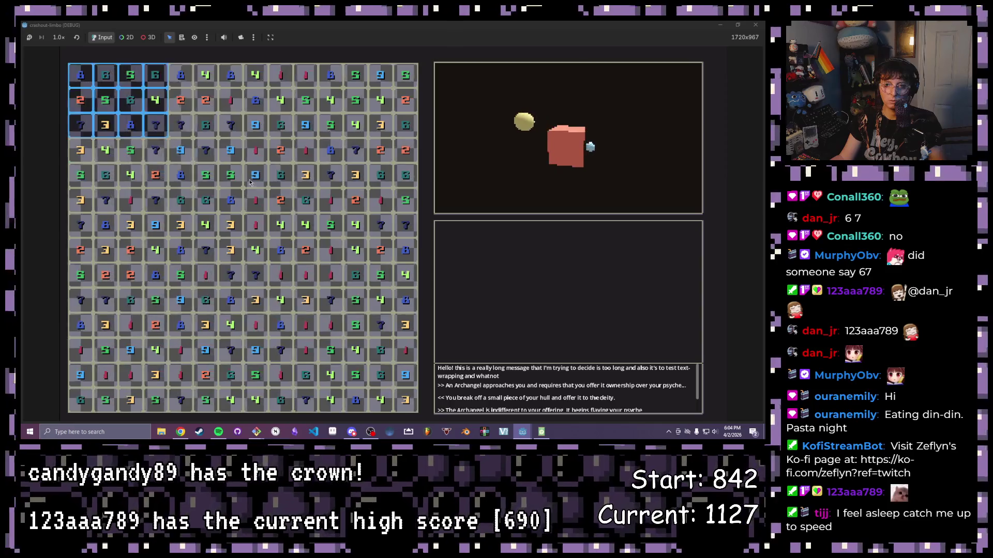
click(250, 182)
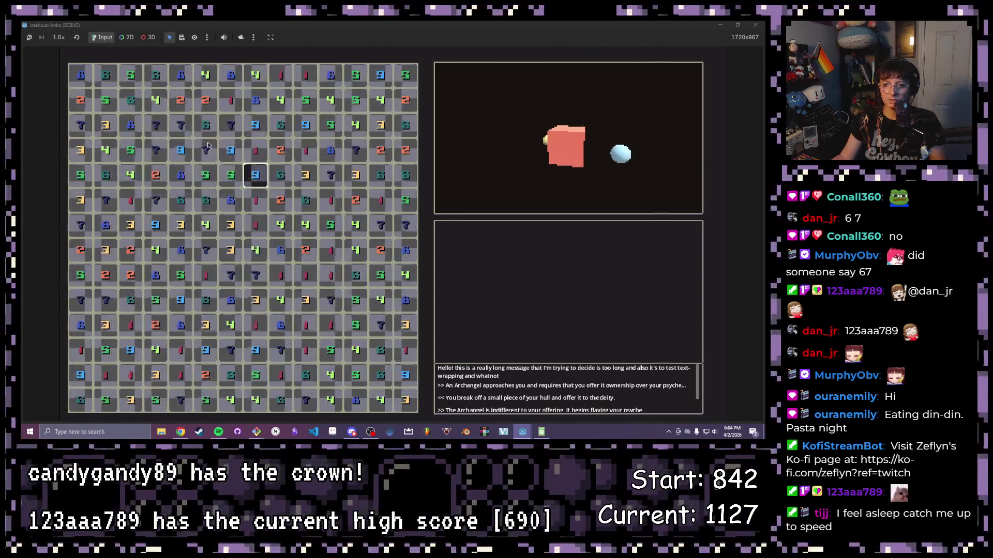
drag(80, 75, 180, 98)
click(180, 75)
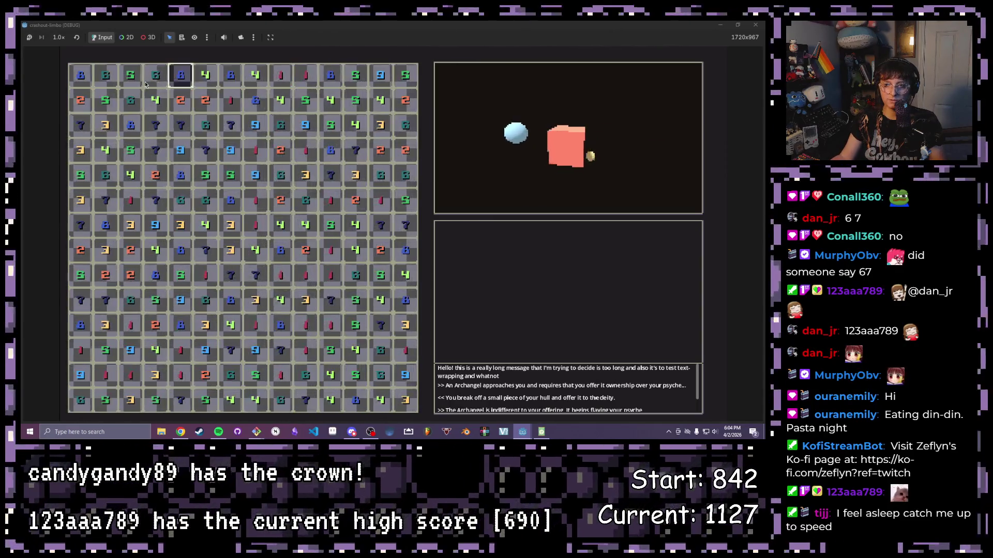
click(43, 82)
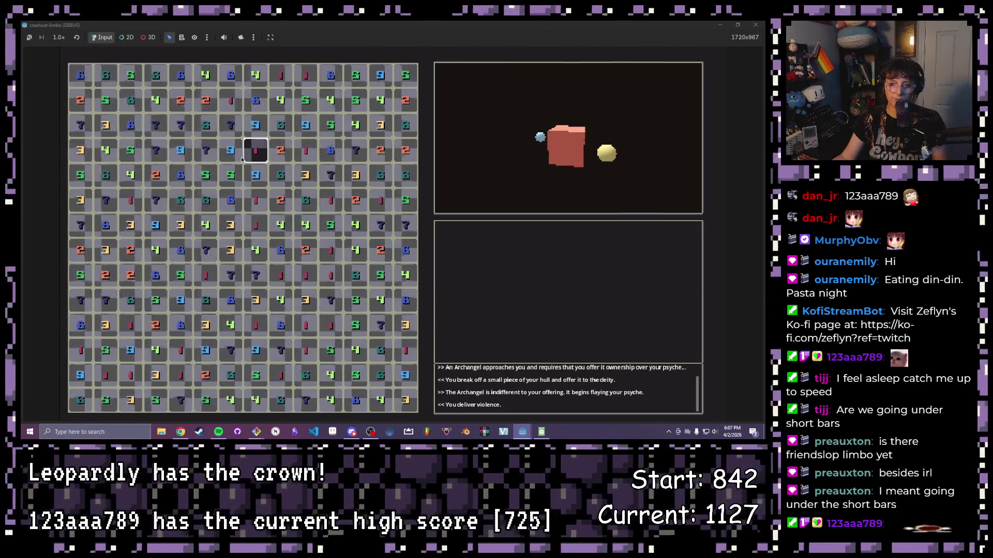
Step: Select the 7, blue 9, and two more 7 tiles, then close the game window
click(232, 134)
click(230, 150)
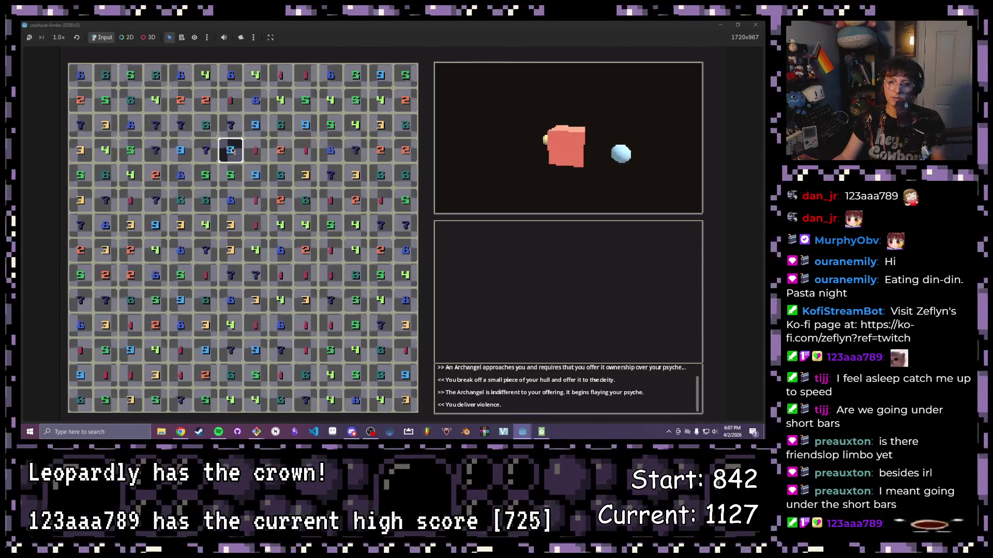
click(207, 153)
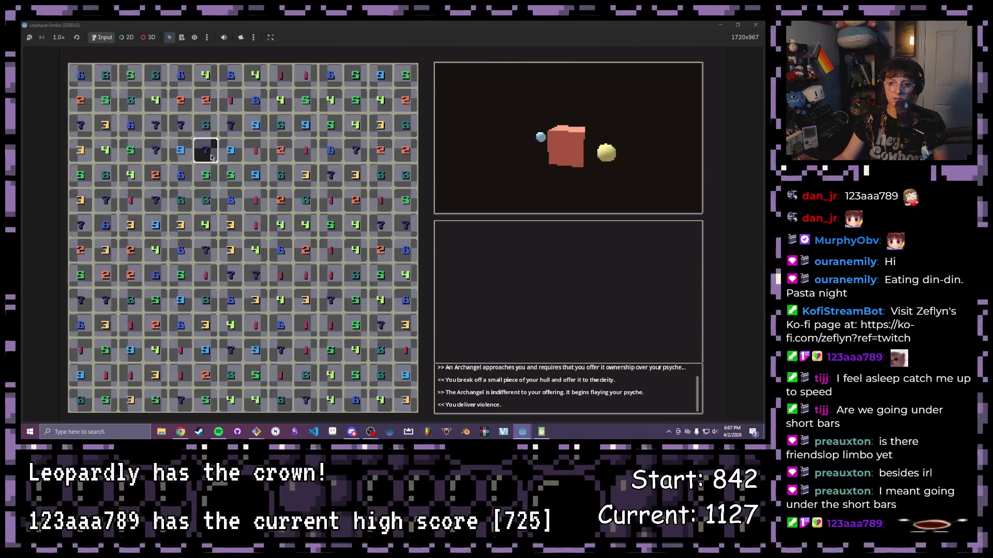
click(340, 178)
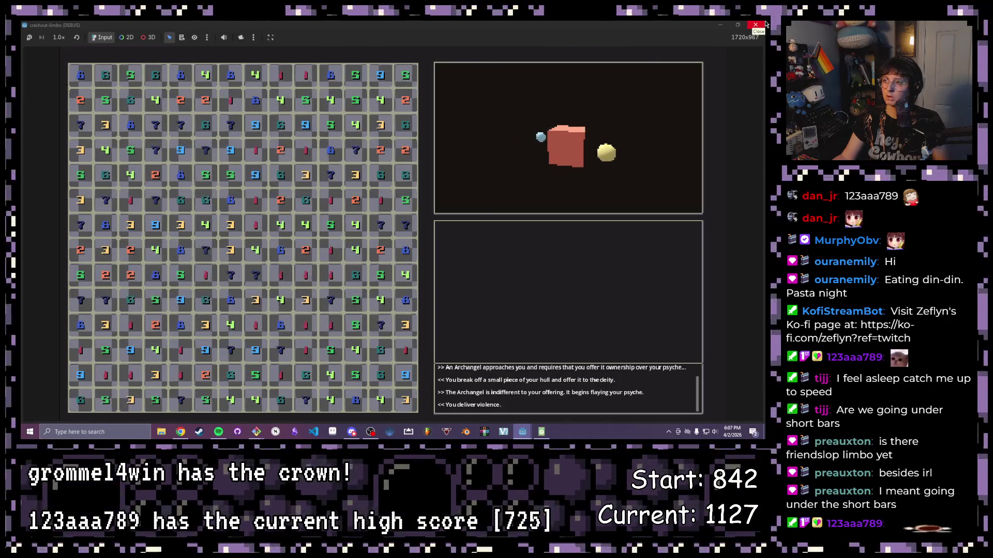
click(764, 23)
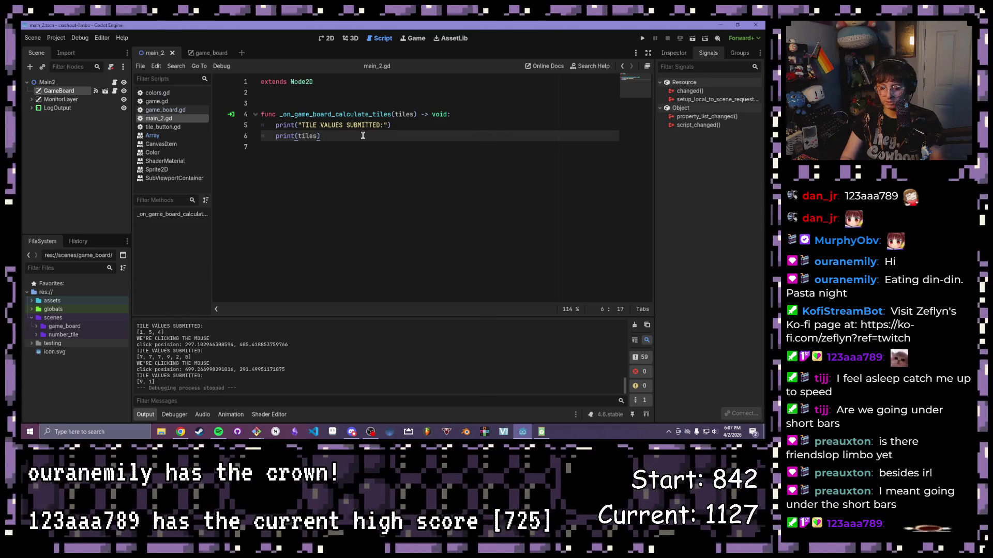
Step: Add the line 'tiles.reduce(func(x): x+=' as line 7 under print(tiles)
key(Return)
text(tiles.reduce()
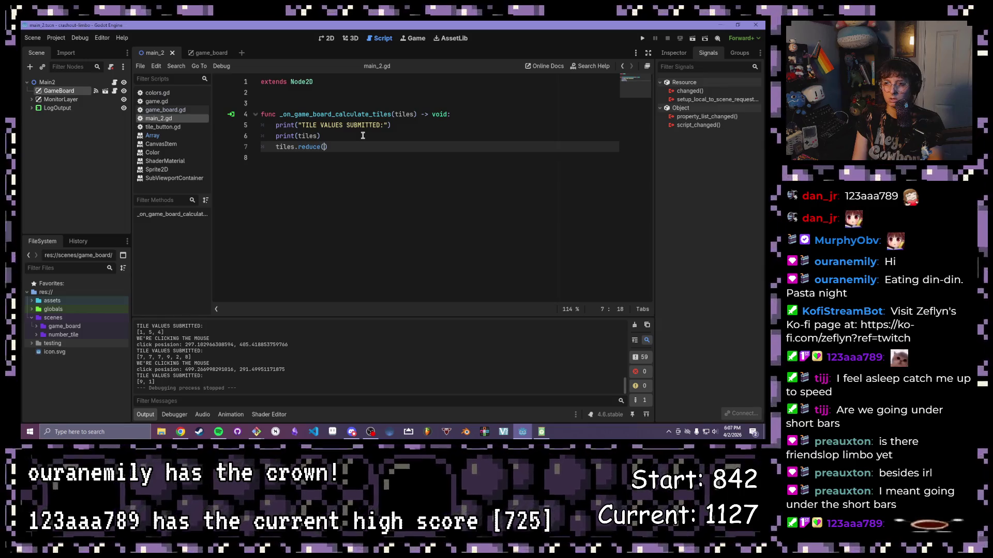
text(func)
text((x)
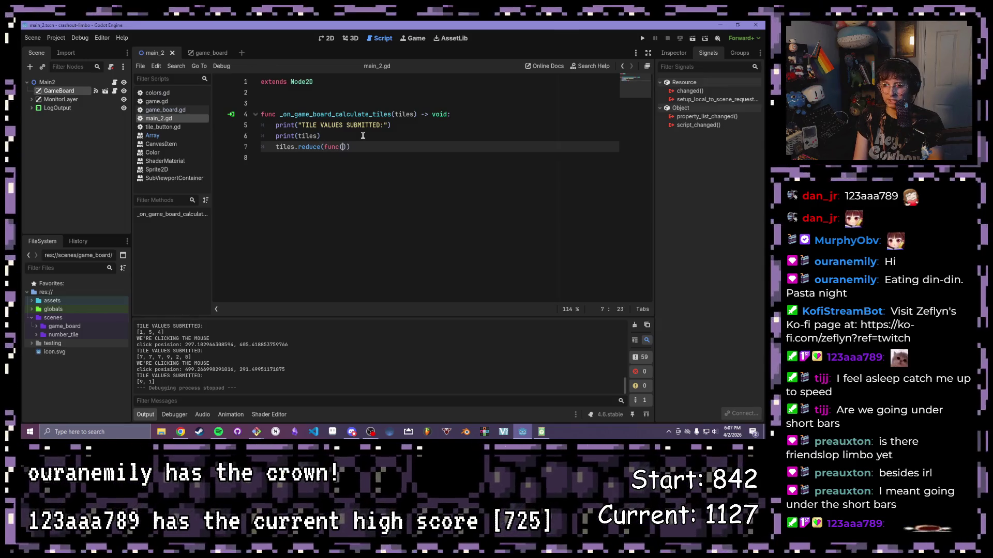
text())
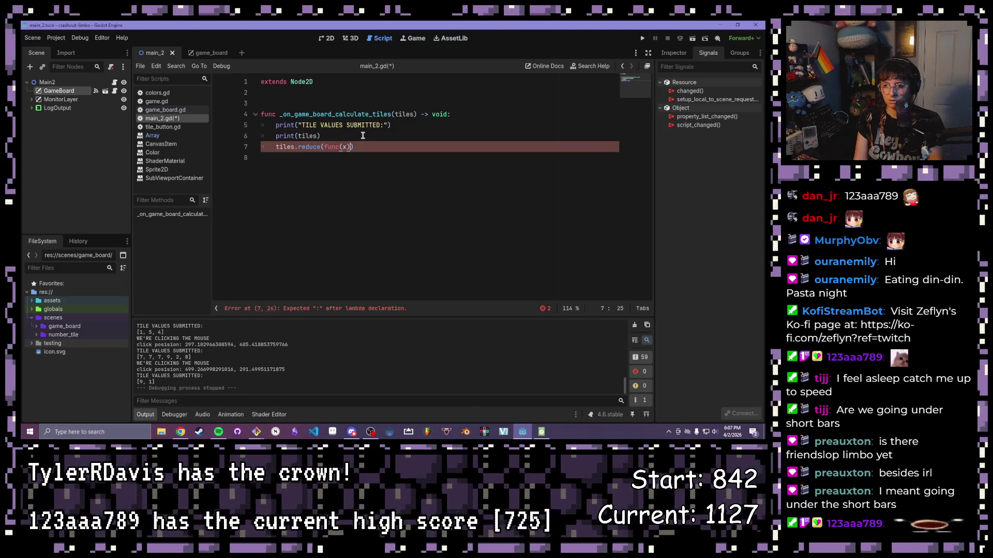
text(:)
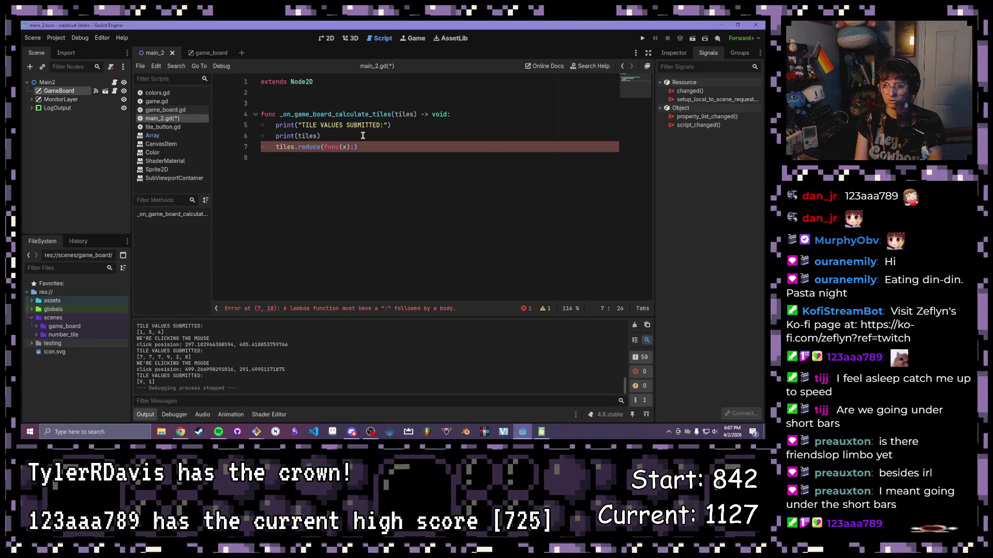
text( x)
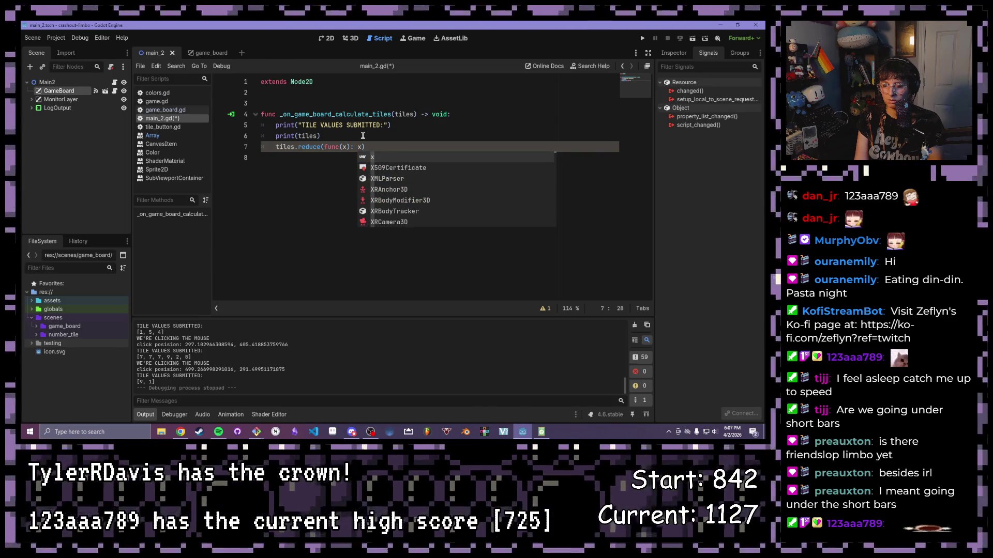
text(+)
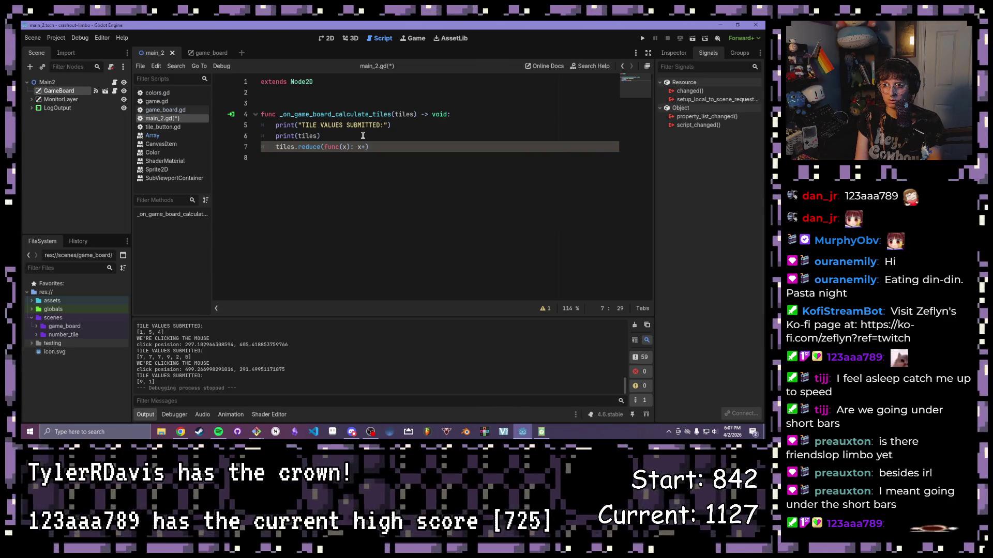
text(=)
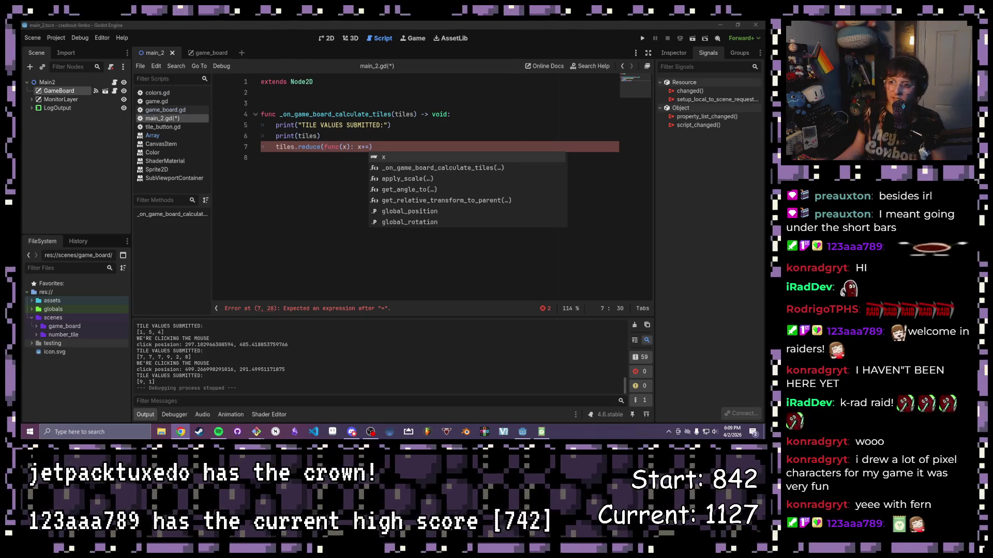
click(348, 151)
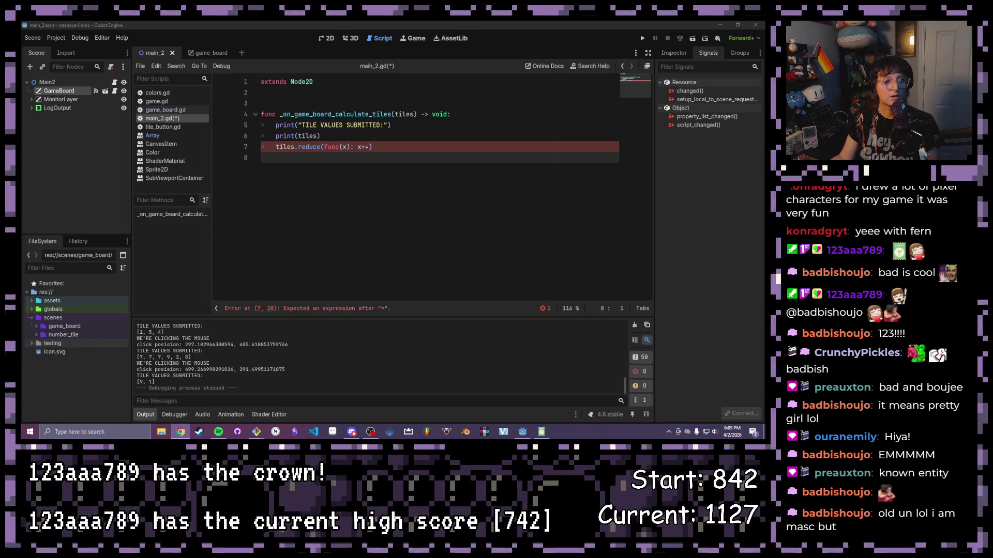
Step: Place the caret in the lambda's parameter list on line 7
click(355, 148)
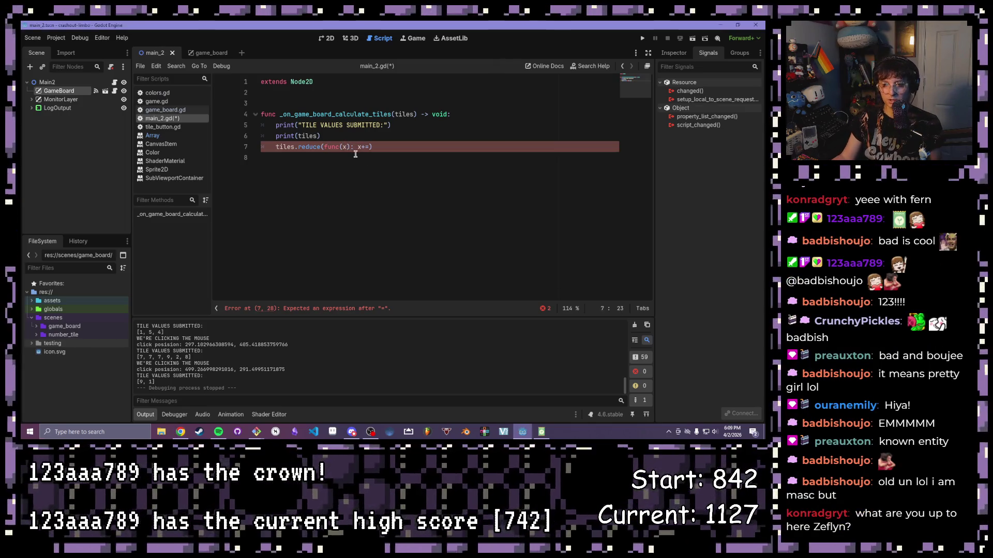
Step: Rewrite the lambda as func(a,x): return a + x with a starting value of 0
text(a,)
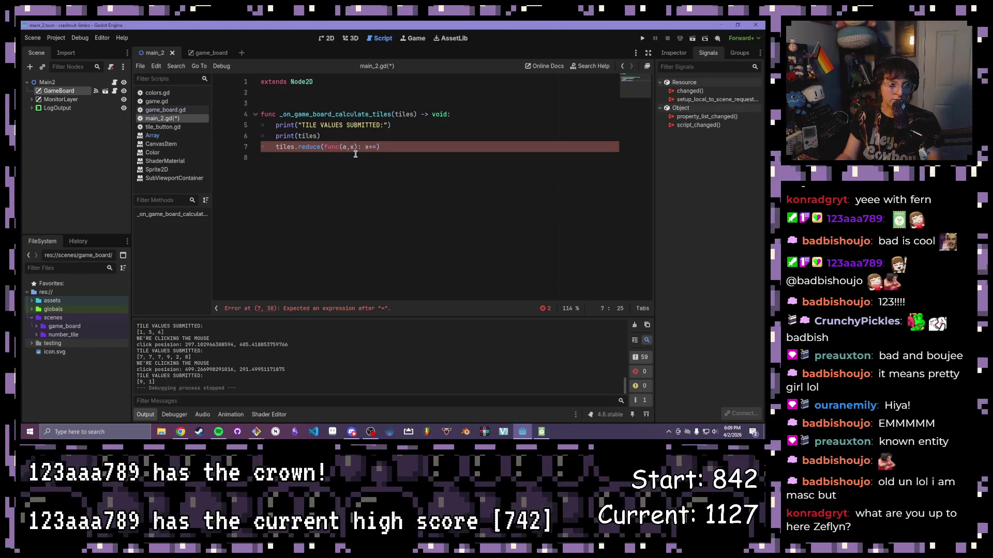
click(365, 147)
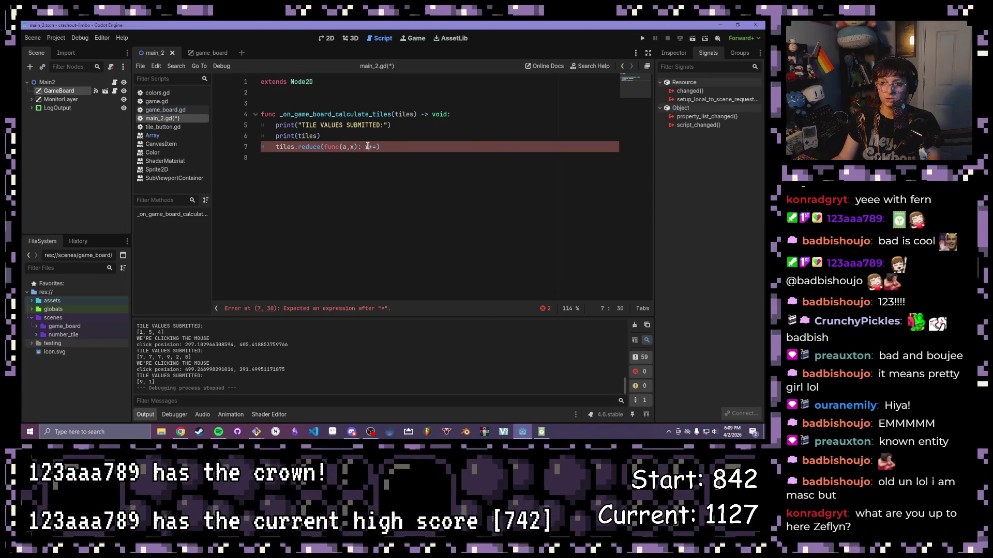
text(ret)
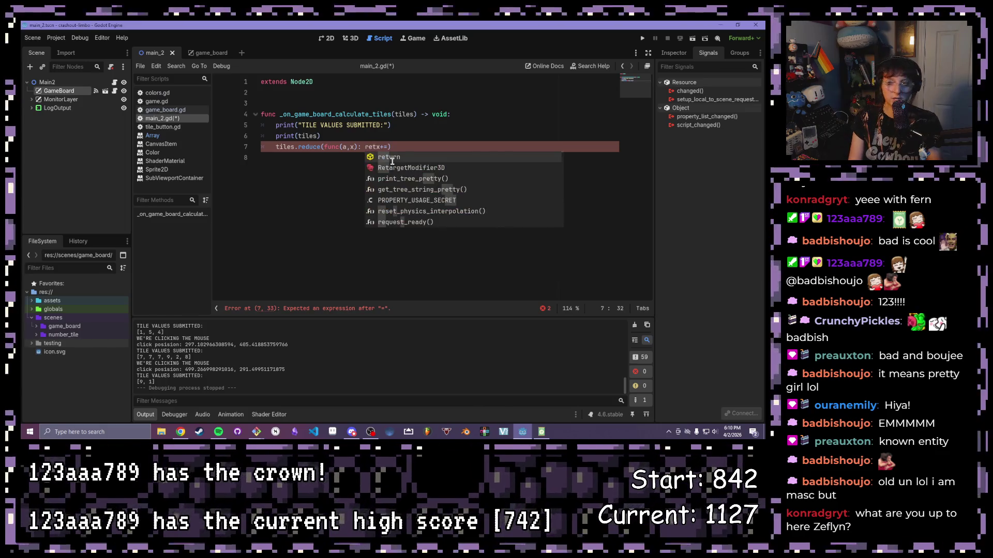
text(urn)
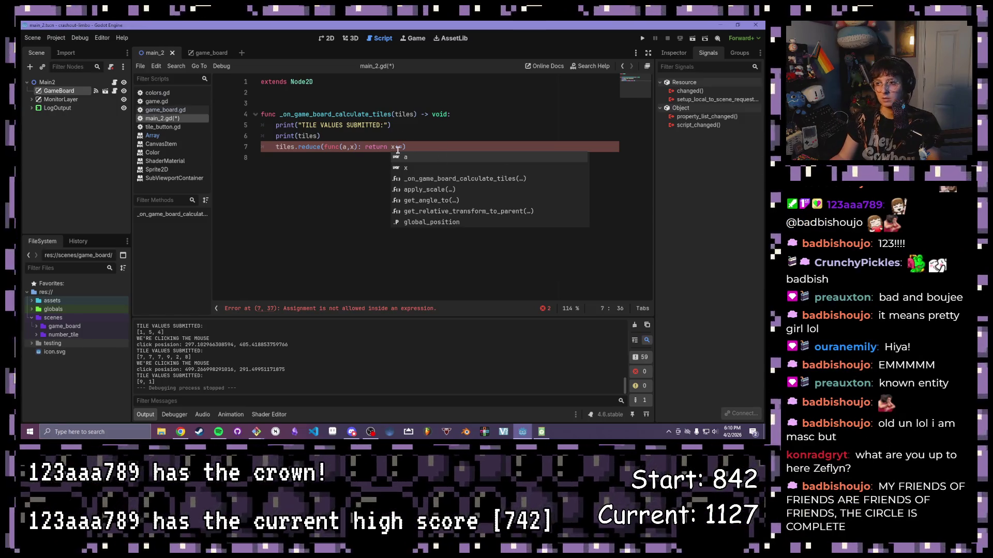
click(397, 147)
drag(403, 147, 392, 147)
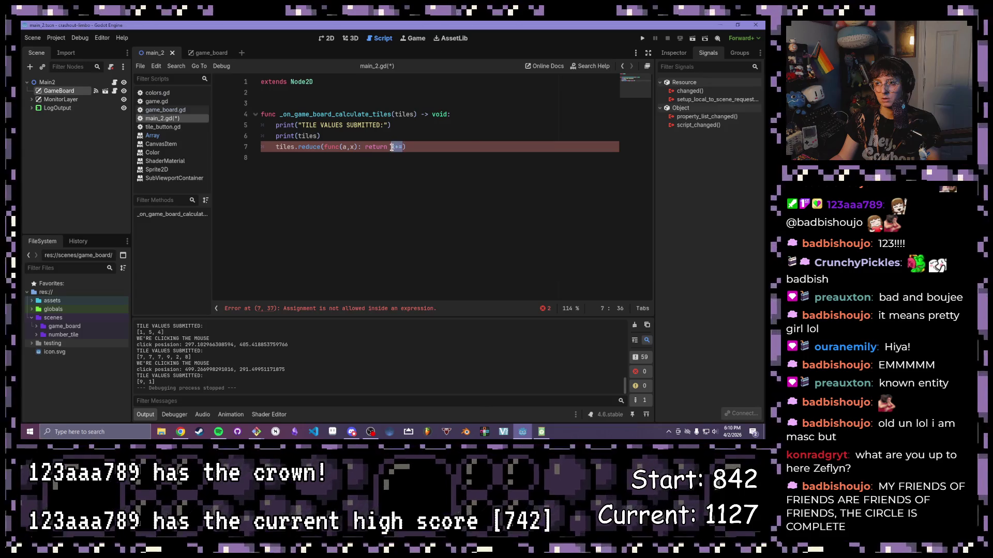
key(BackSpace)
text(a)
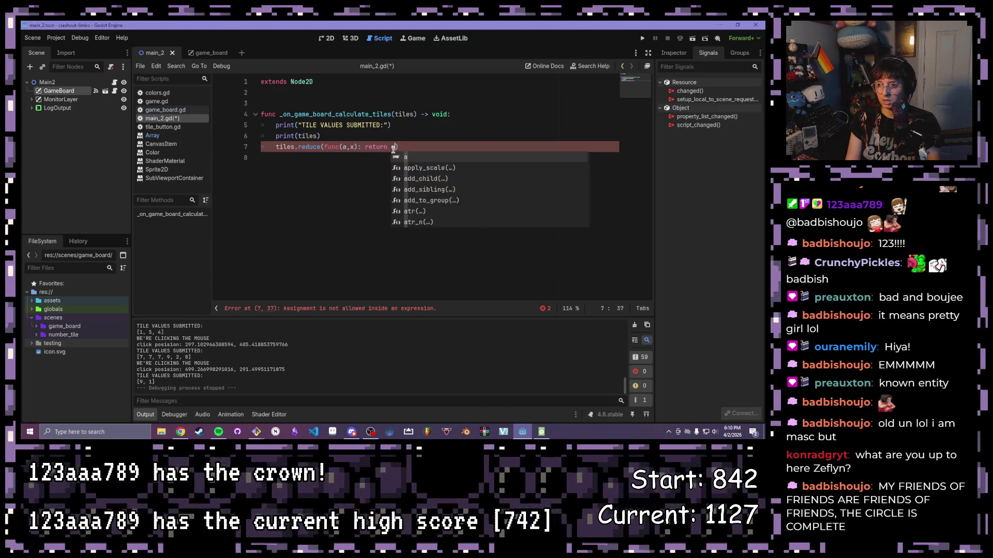
text( + x)
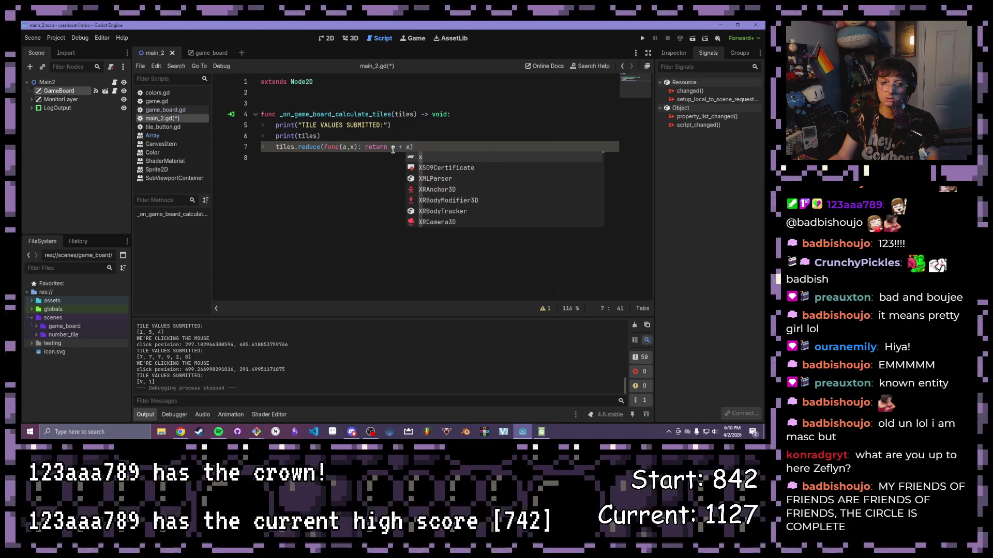
click(410, 147)
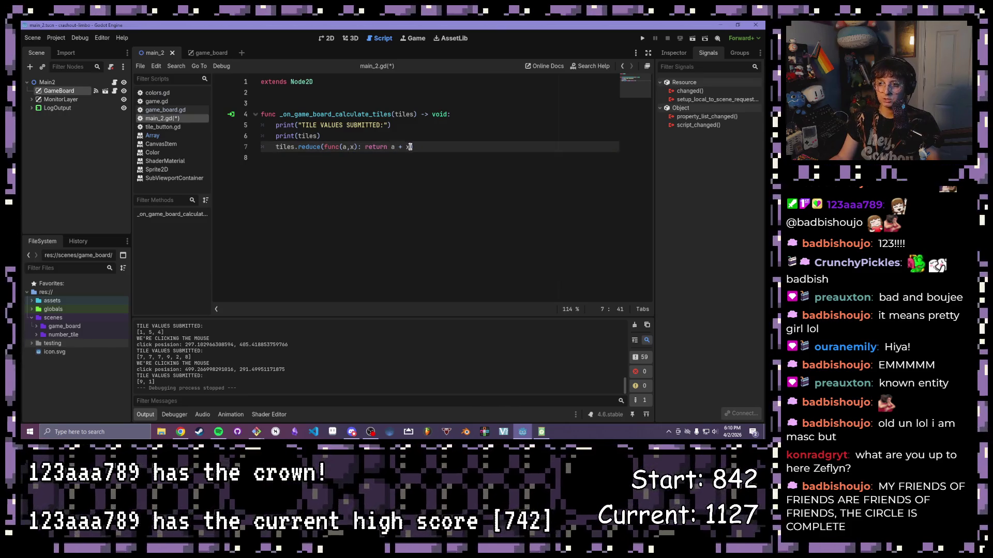
text(, 0))
Step: Assign the reduce result to 'var sum =' and save main_2.gd
click(277, 148)
text(var su)
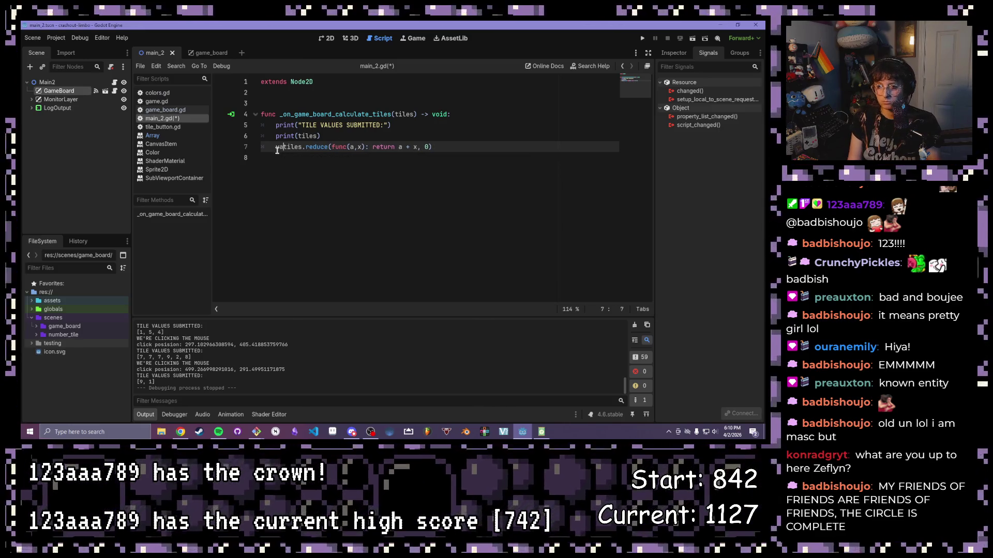
text(m)
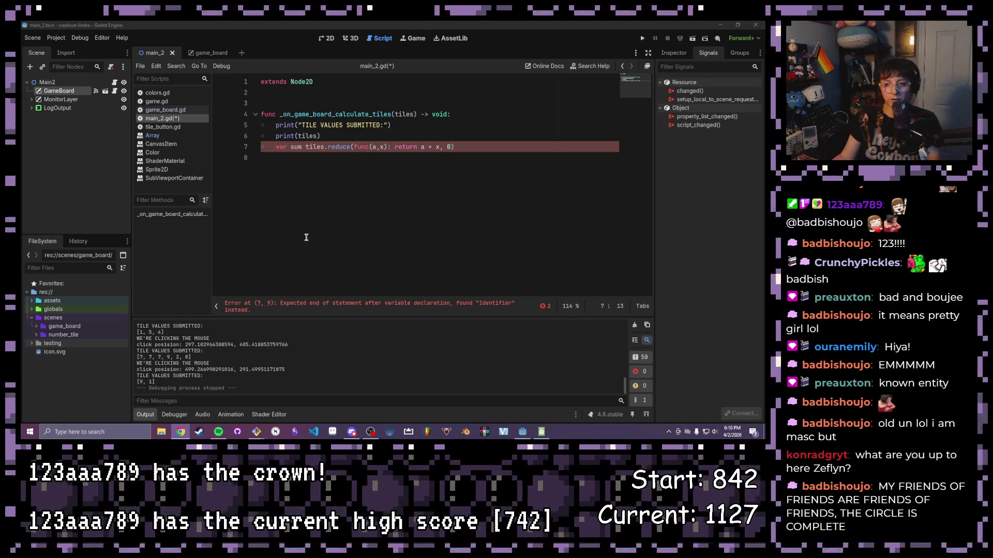
click(306, 147)
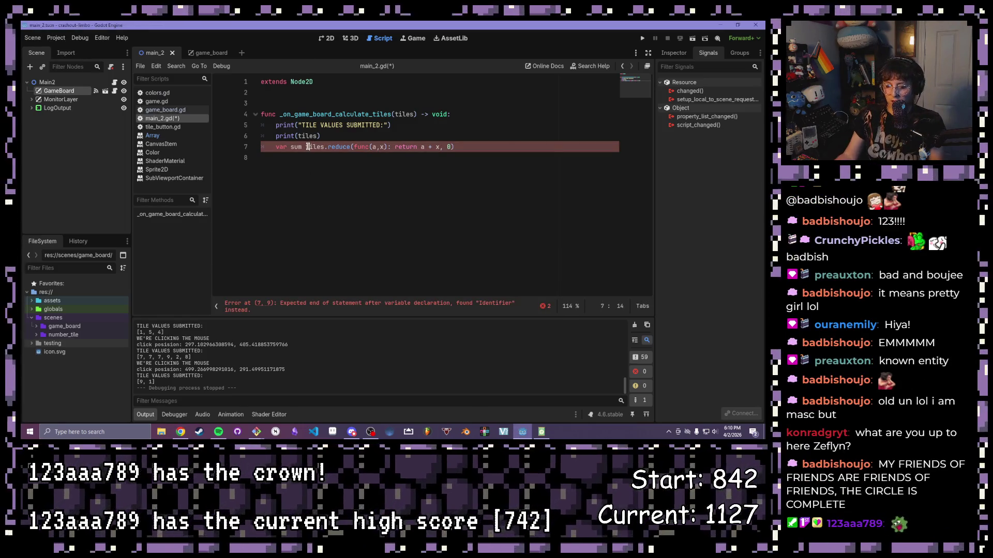
text(=)
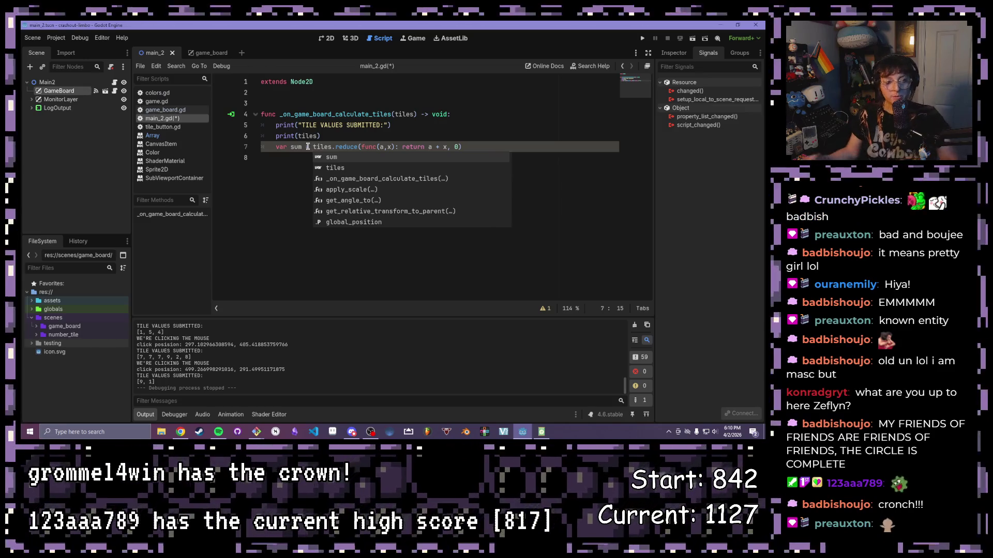
click(338, 124)
click(356, 157)
click(474, 142)
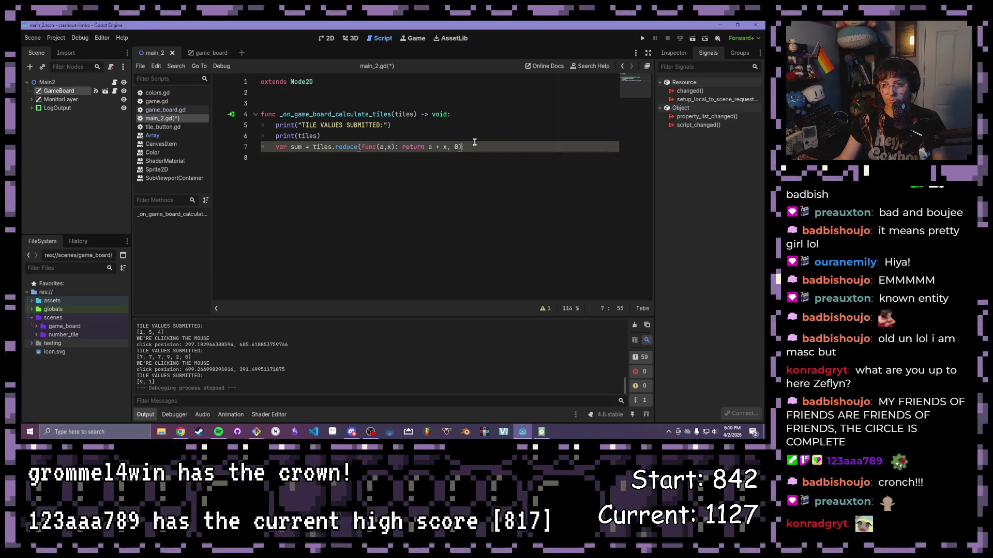
key(ctrl+s)
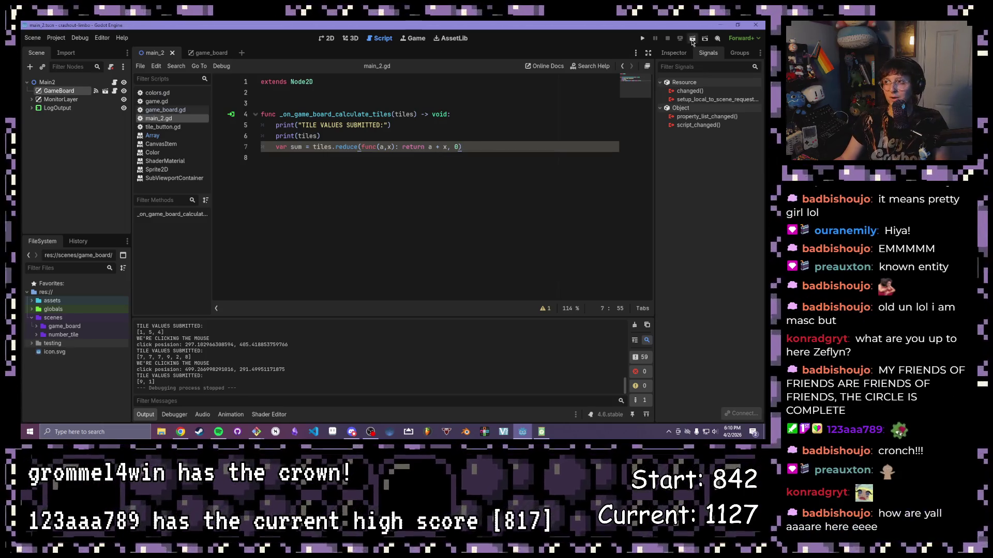
Step: Launch the project, submit tiles in the game window, then stop it so their values log
click(692, 39)
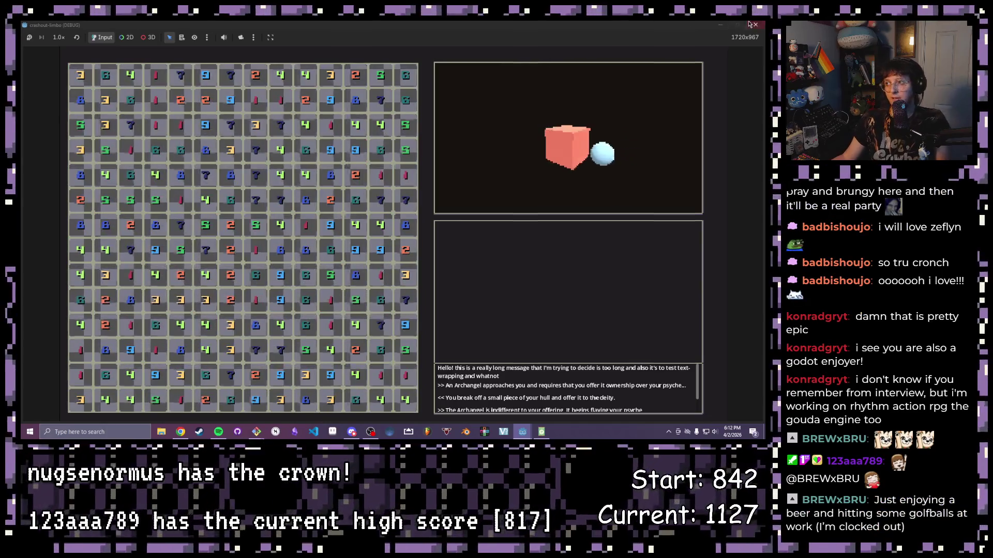
key(F8)
Step: Add line 8 after the sum line: print("SUM OF TILES: " + str(sum)
click(443, 182)
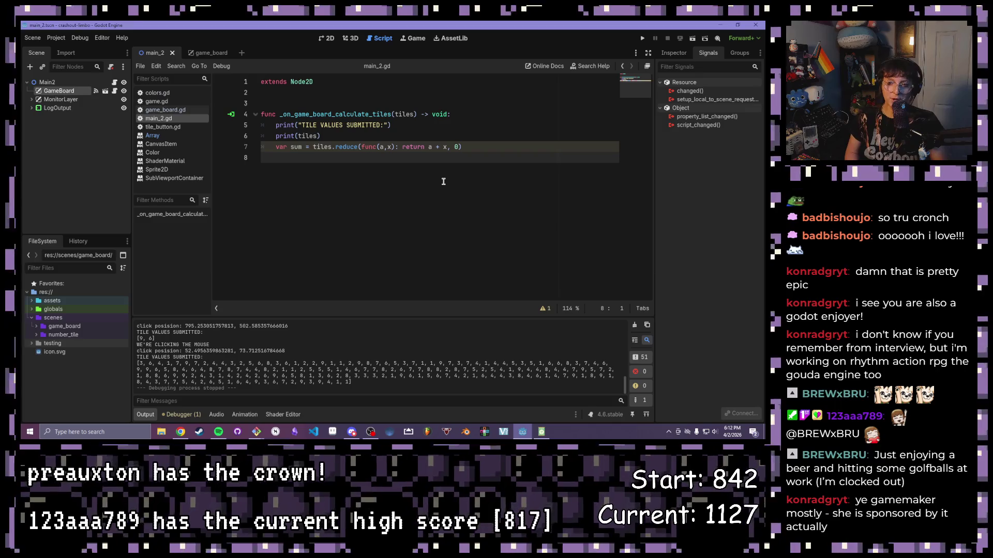
click(511, 145)
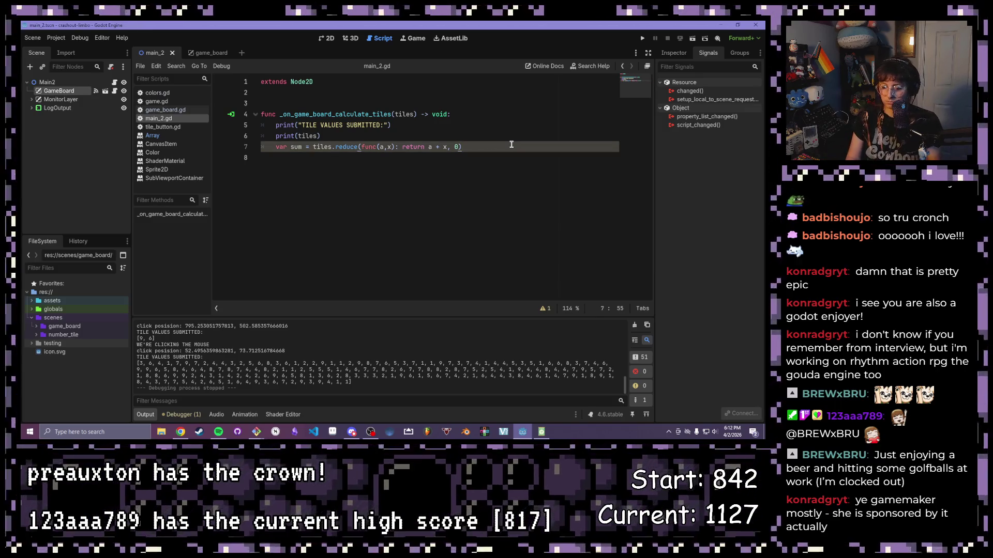
key(Return)
text(pri)
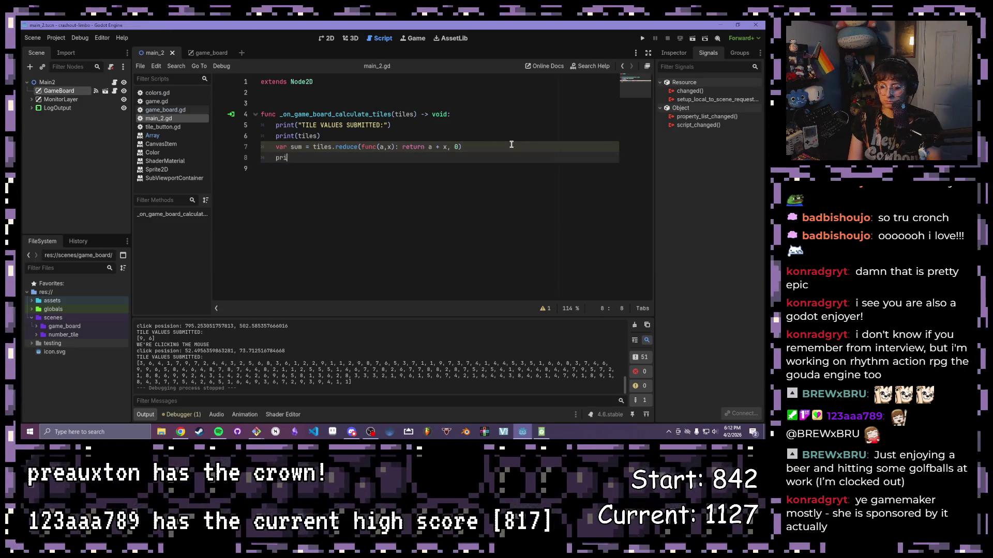
text(nt("SUM OF TILES:)
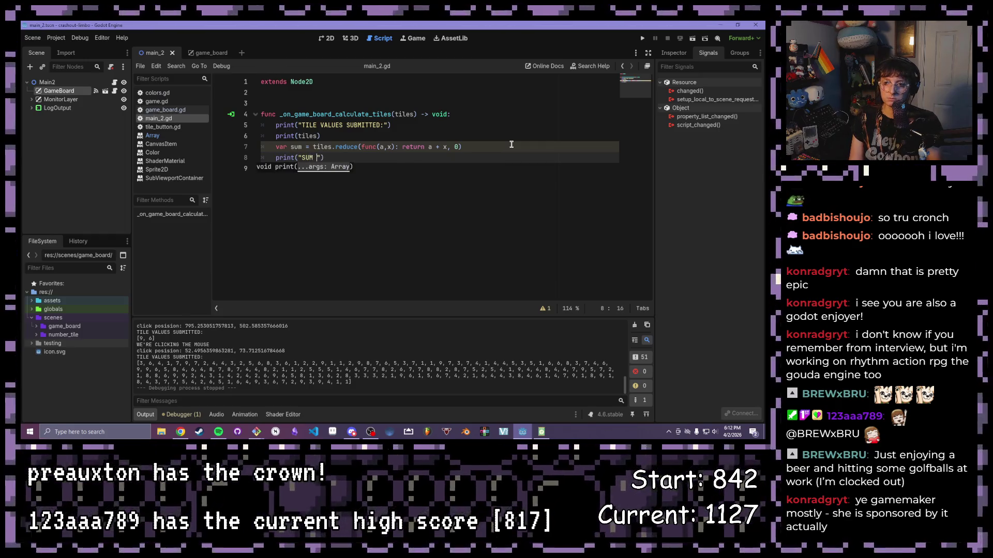
text( " + str(su)
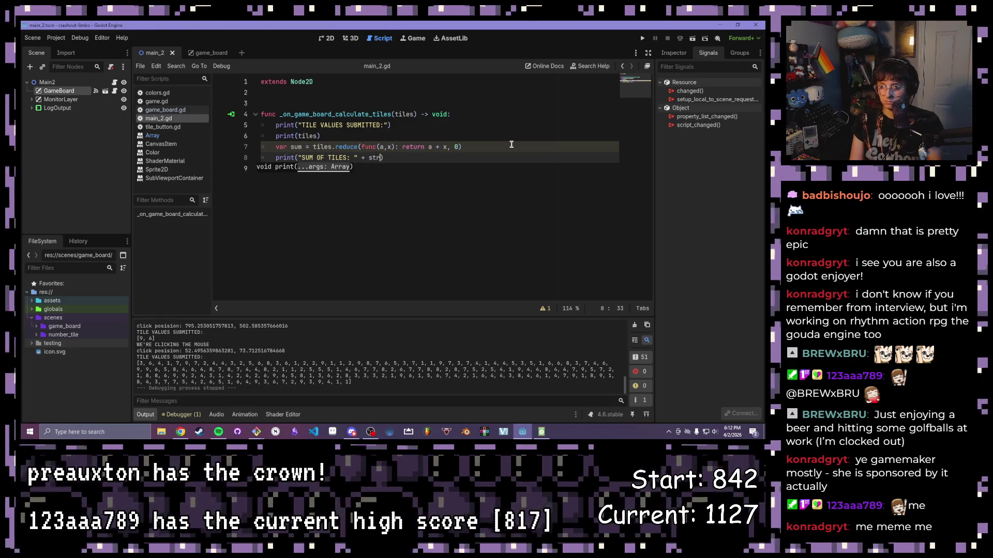
text(m)
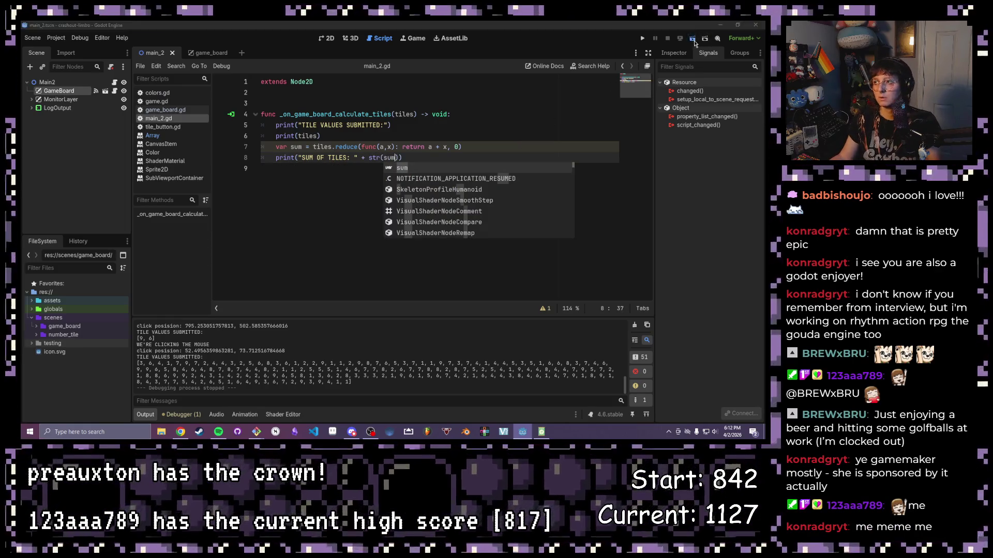
Step: Run the game, shrink its window, and submit tiles and the whole board, then stop it
click(693, 39)
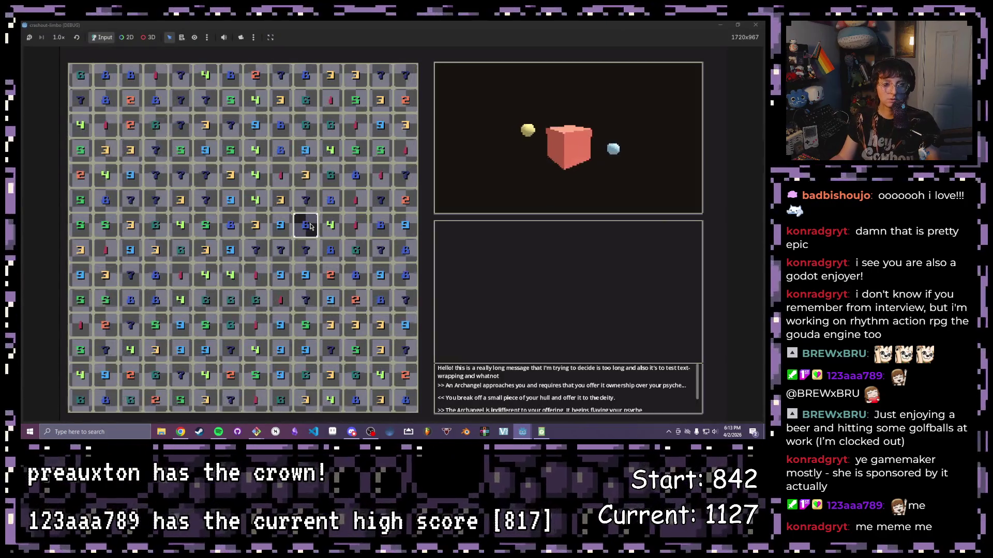
click(739, 25)
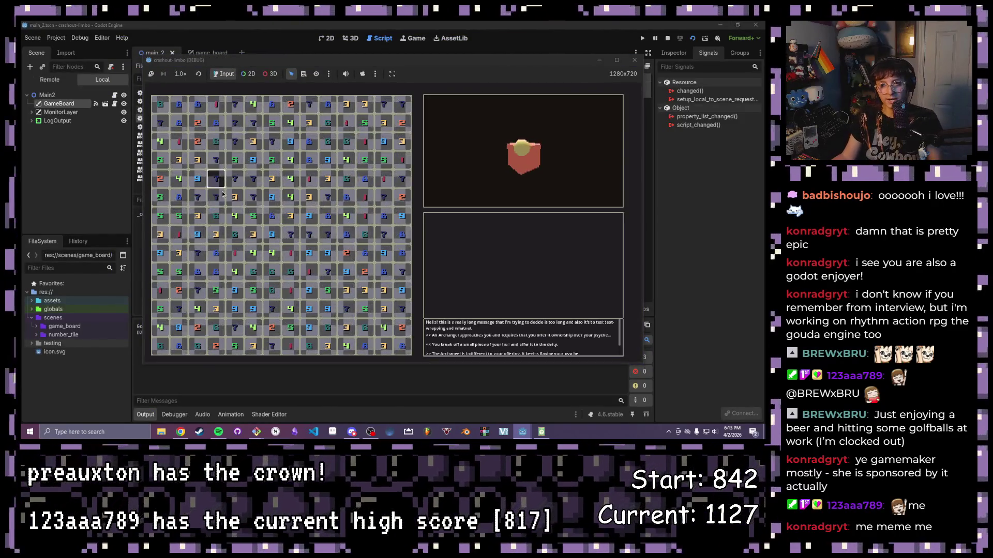
click(292, 291)
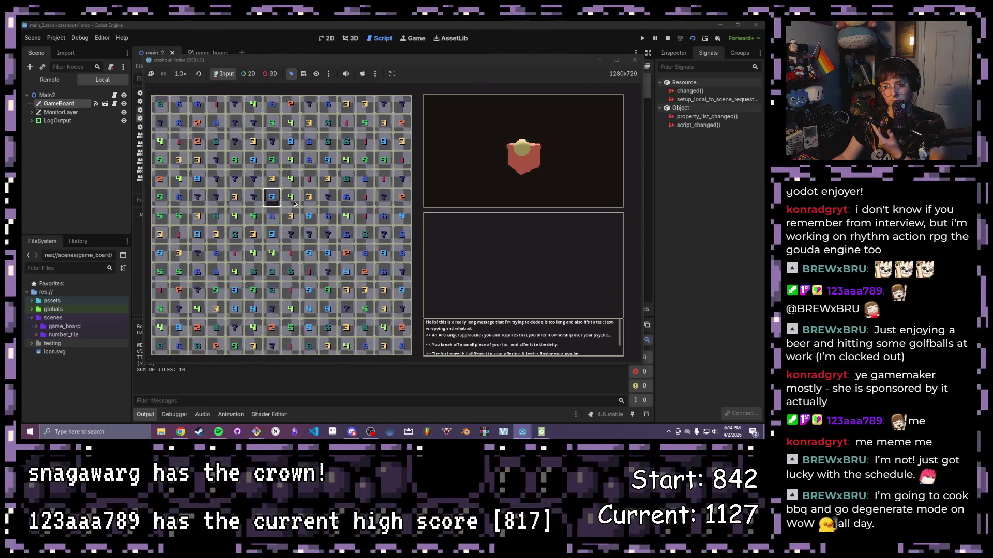
drag(275, 185, 274, 184)
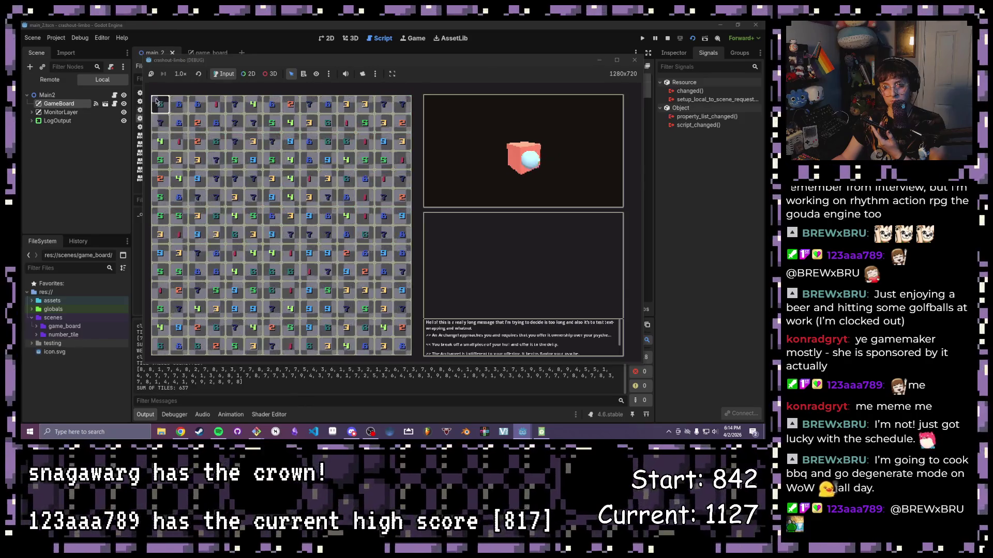
mouse_move(415, 348)
mouse_down()
mouse_move(323, 192)
mouse_move(289, 290)
mouse_move(178, 300)
mouse_move(200, 304)
mouse_up()
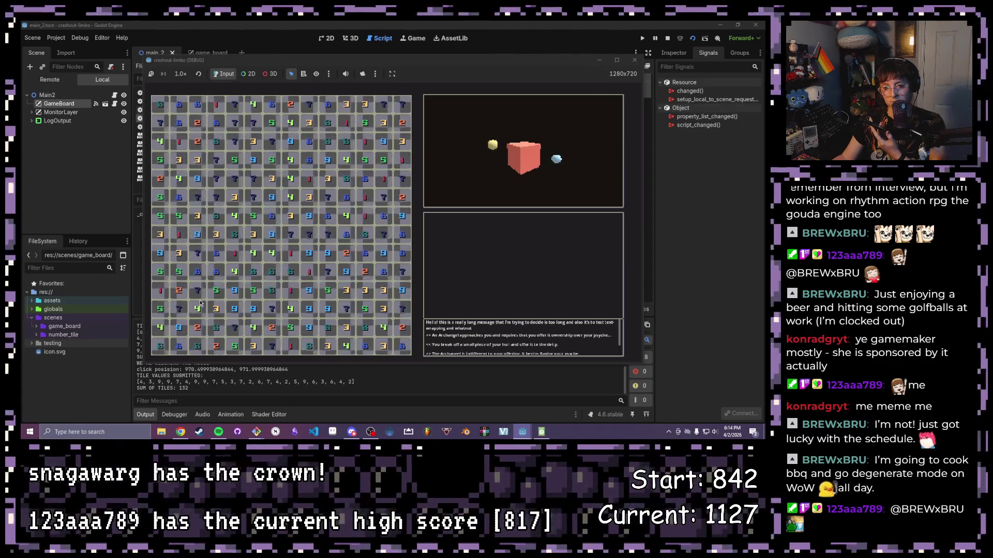
drag(166, 115, 405, 355)
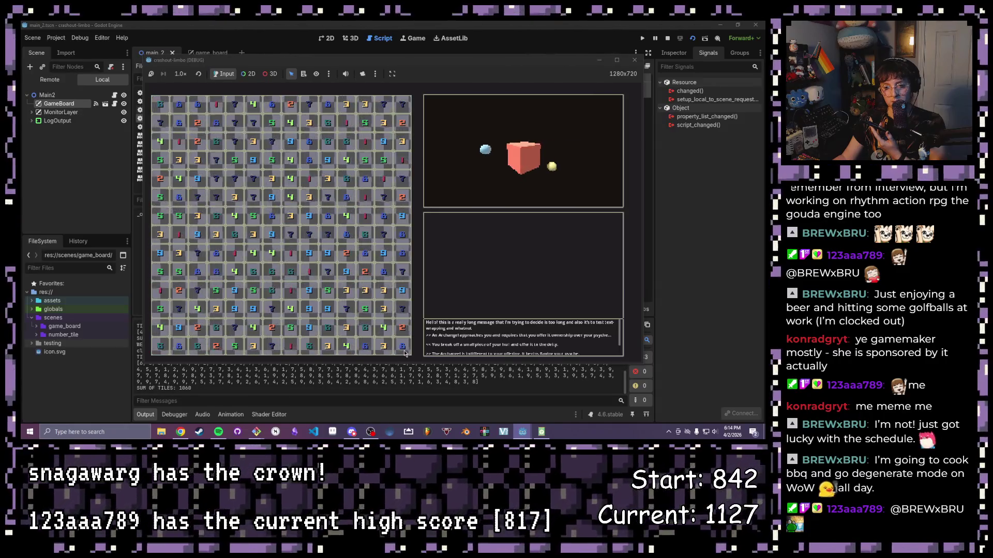
click(667, 38)
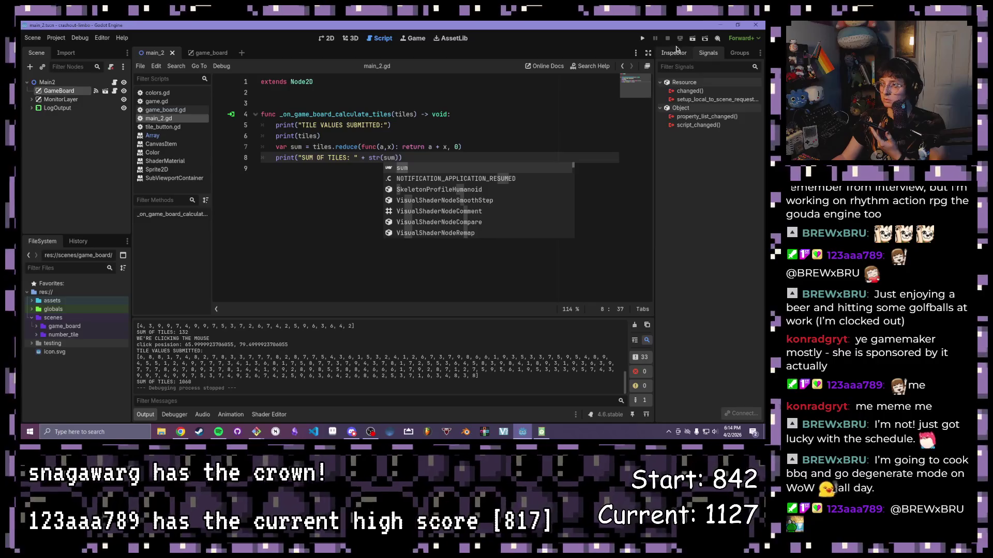
Step: Relaunch with F5 repeatedly, selecting the entire tile grid each run to print its sum
key(F5)
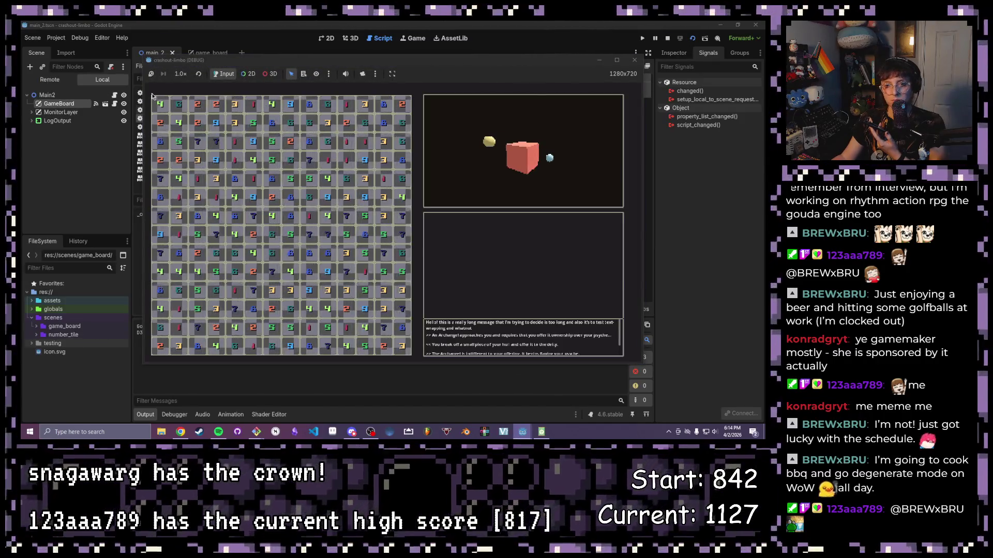
drag(153, 96, 404, 350)
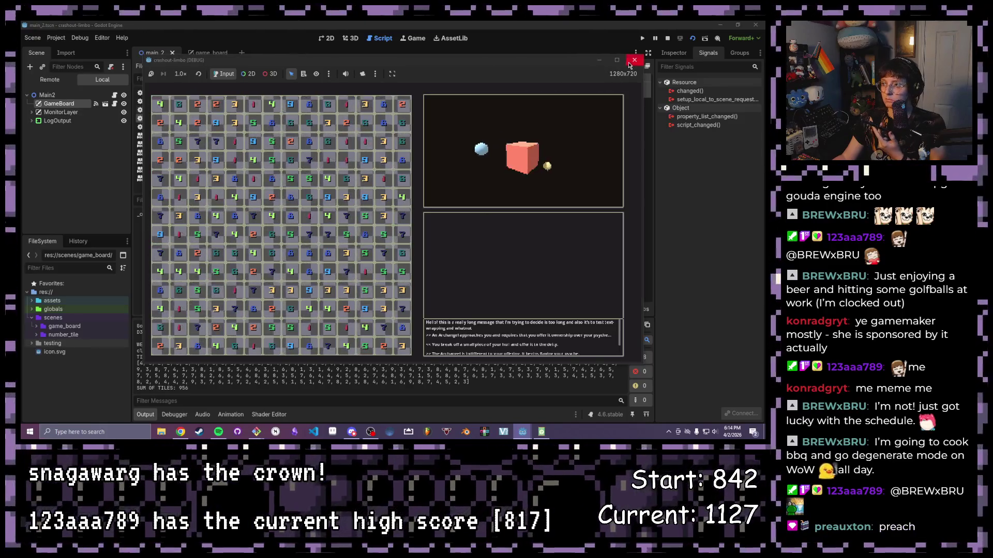
click(631, 62)
key(F5)
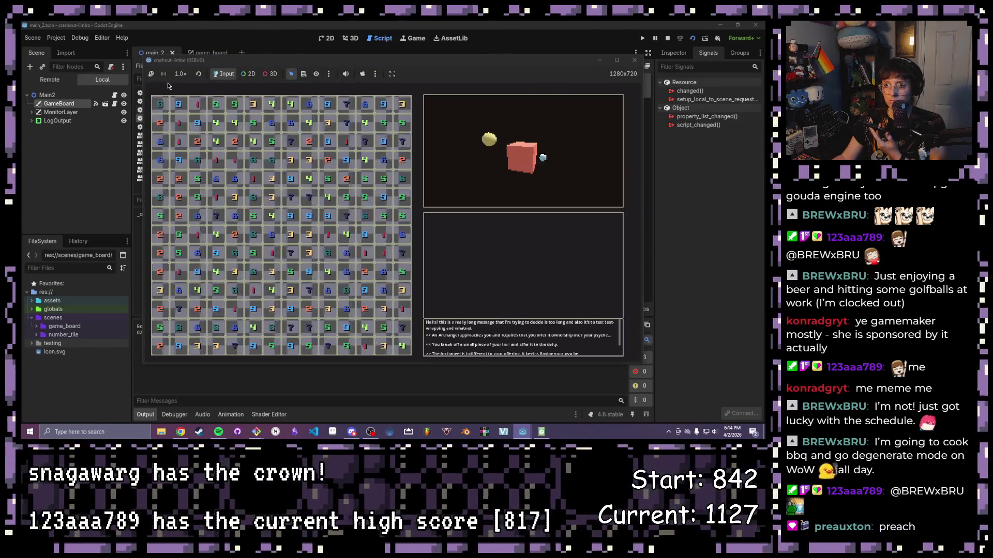
drag(155, 98, 412, 351)
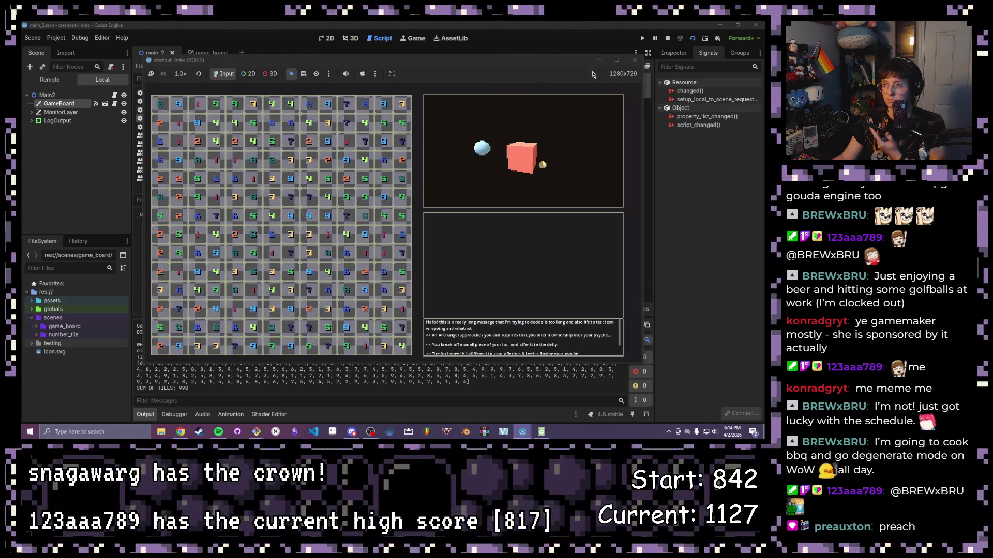
click(634, 60)
key(F5)
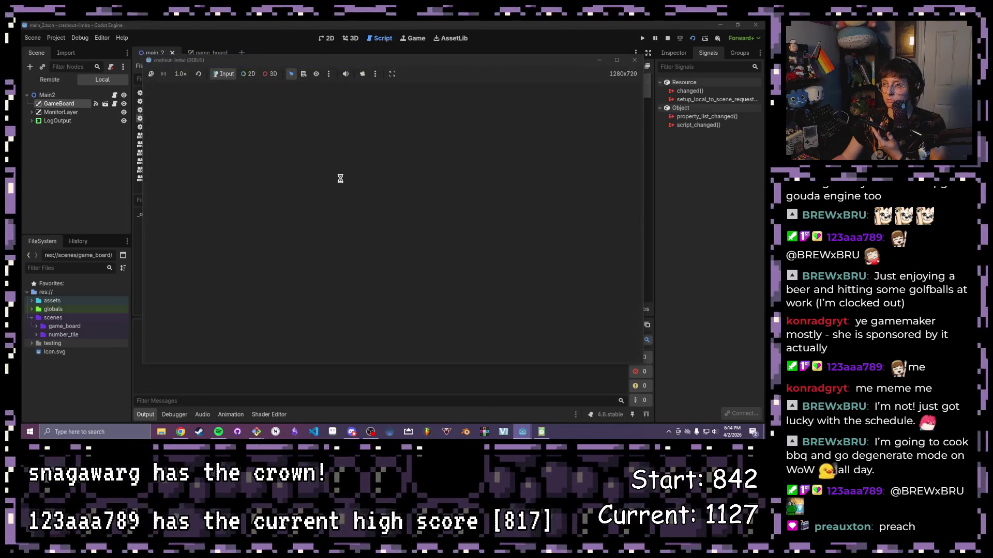
drag(160, 101, 408, 351)
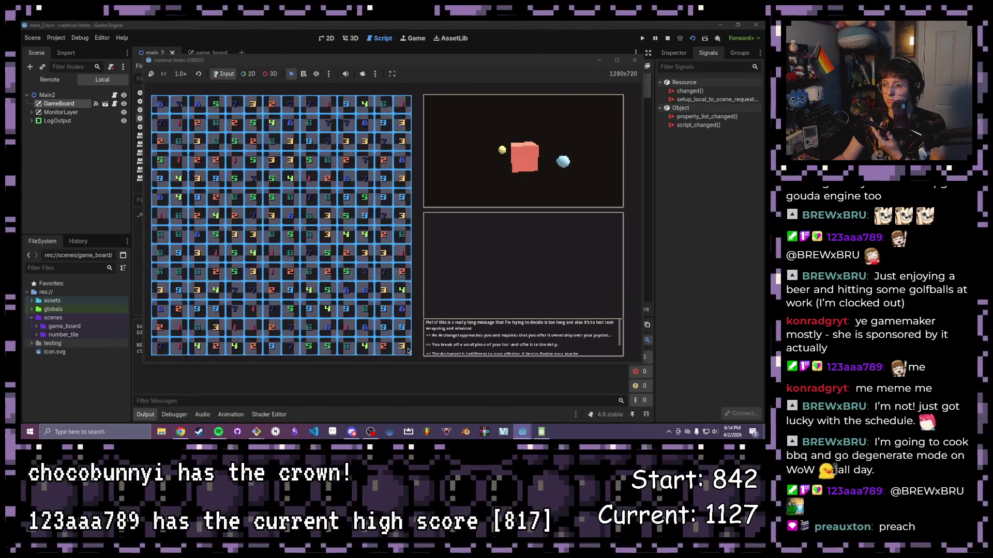
click(634, 60)
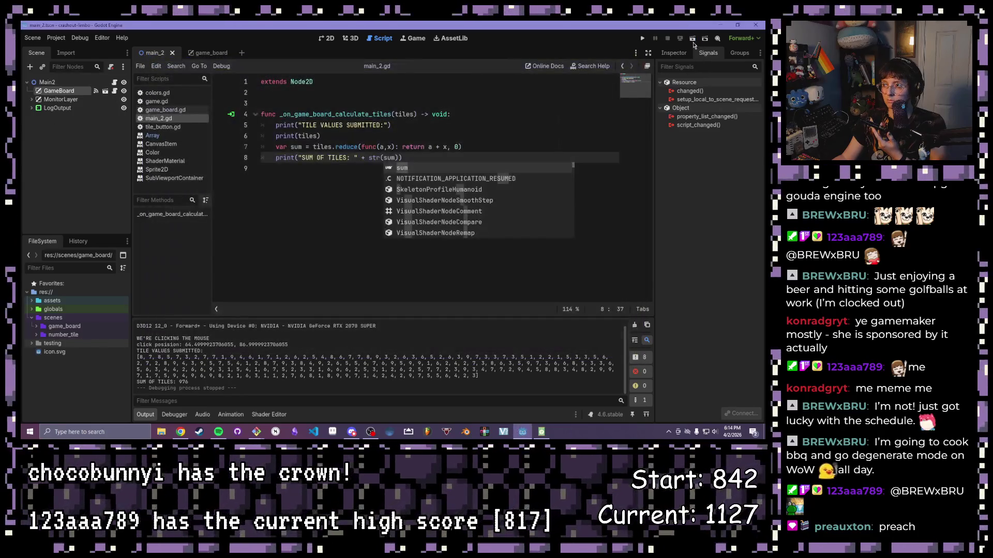
click(542, 114)
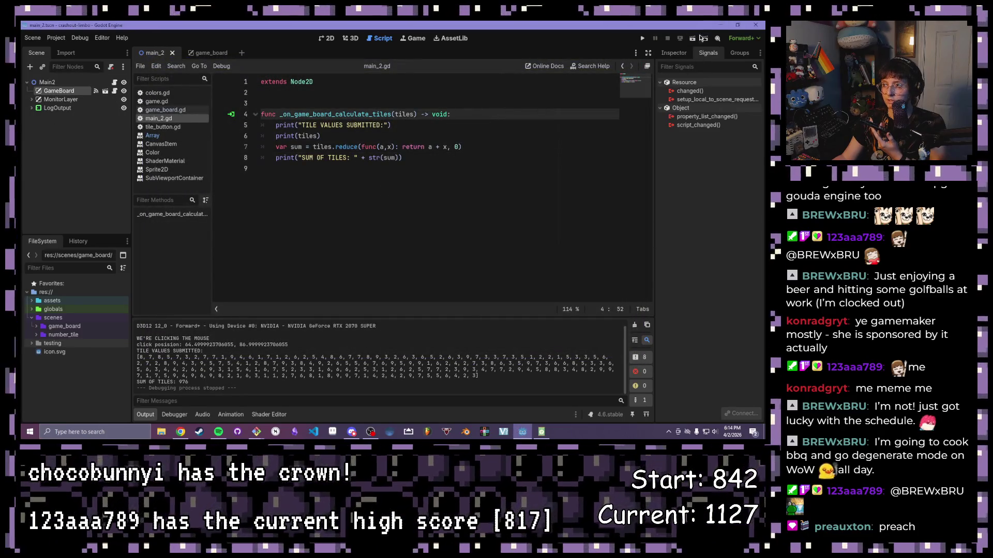
click(702, 38)
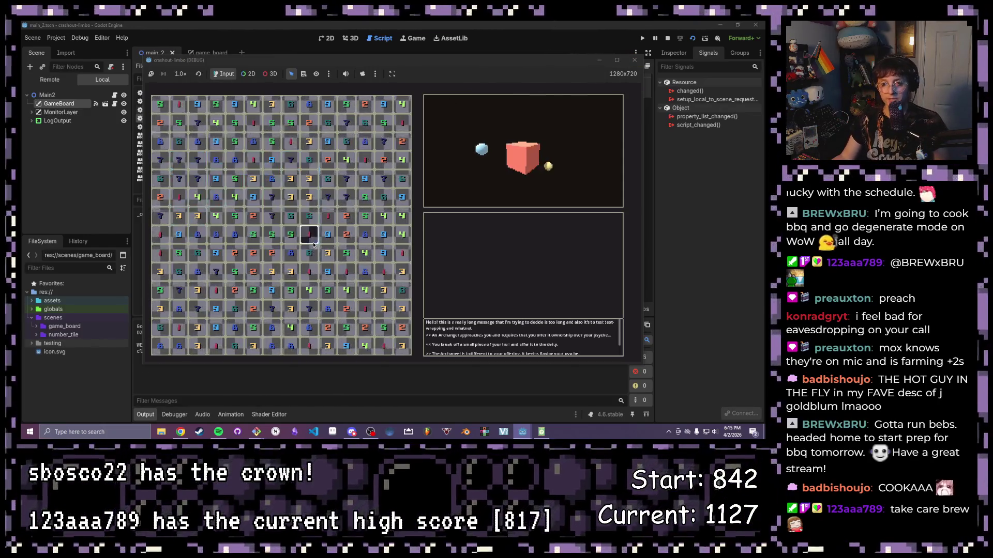
Step: Submit a small tile group (sum 168), then the full grid (sum 989), stop and rerun
drag(190, 123, 336, 279)
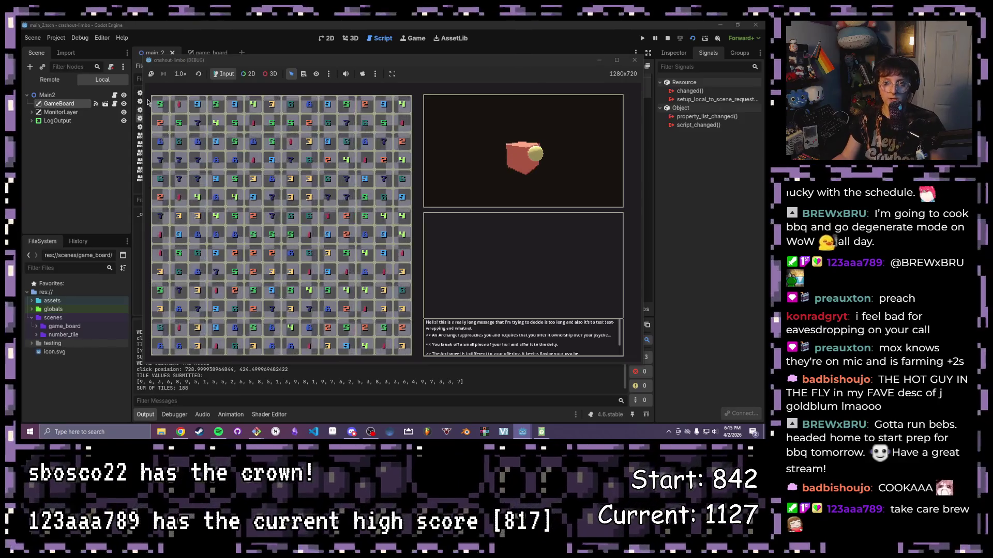
drag(147, 102, 402, 356)
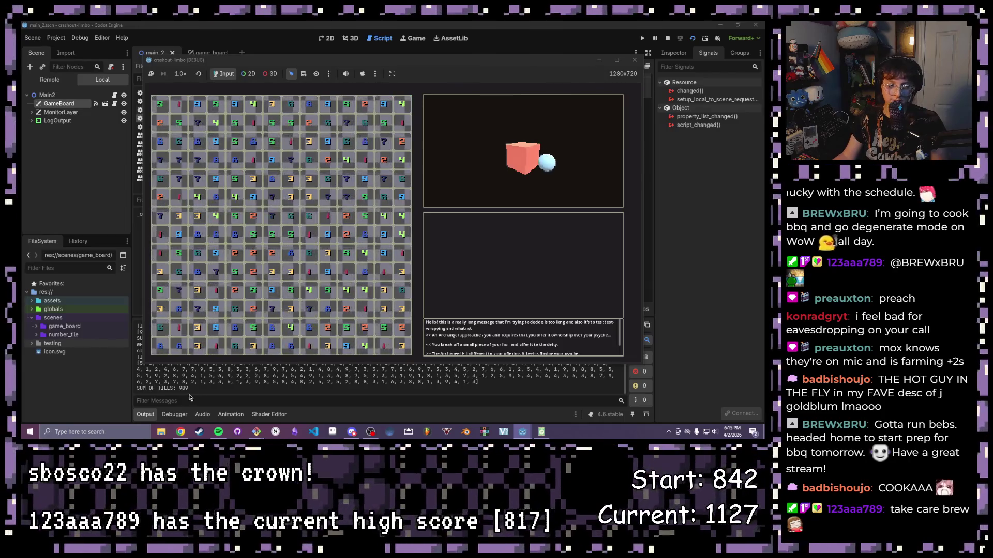
click(634, 60)
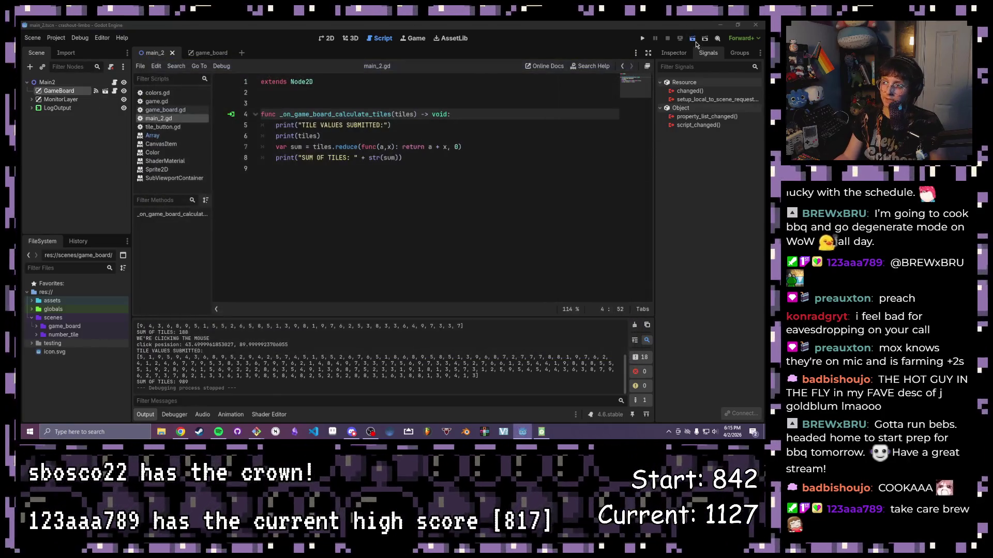
click(695, 42)
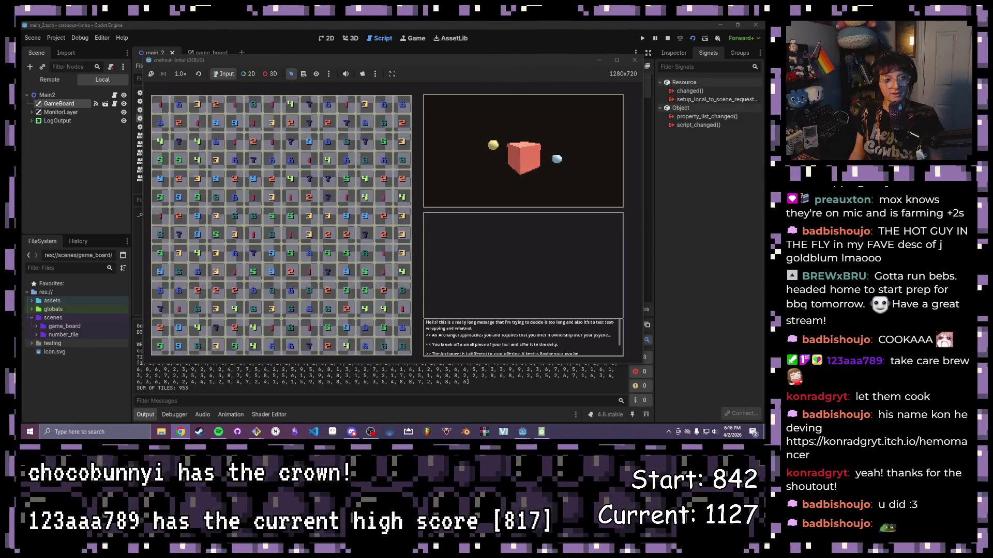
Step: Maximize the game window, submit tiles totalling 71 and 39, then close the game with F8
double_click(508, 61)
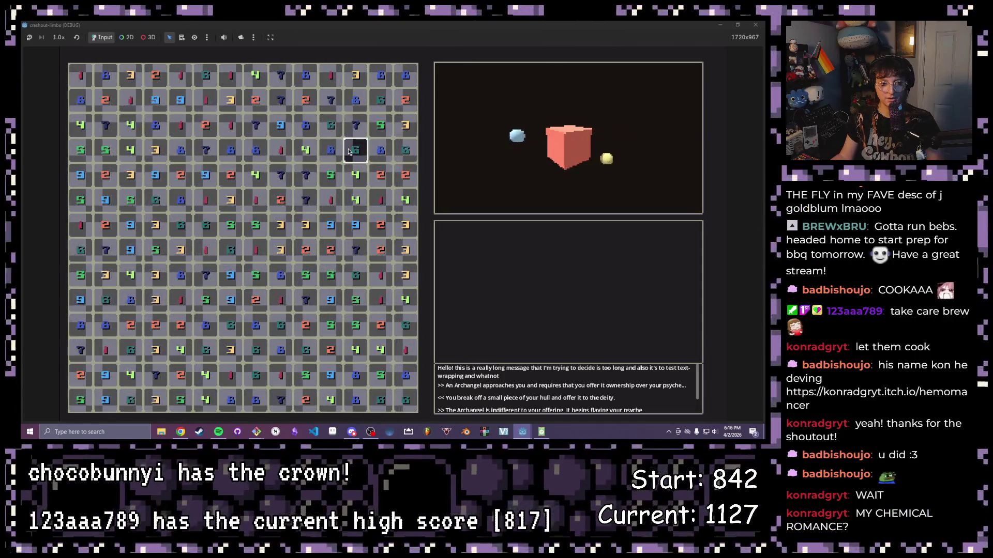
key(F8)
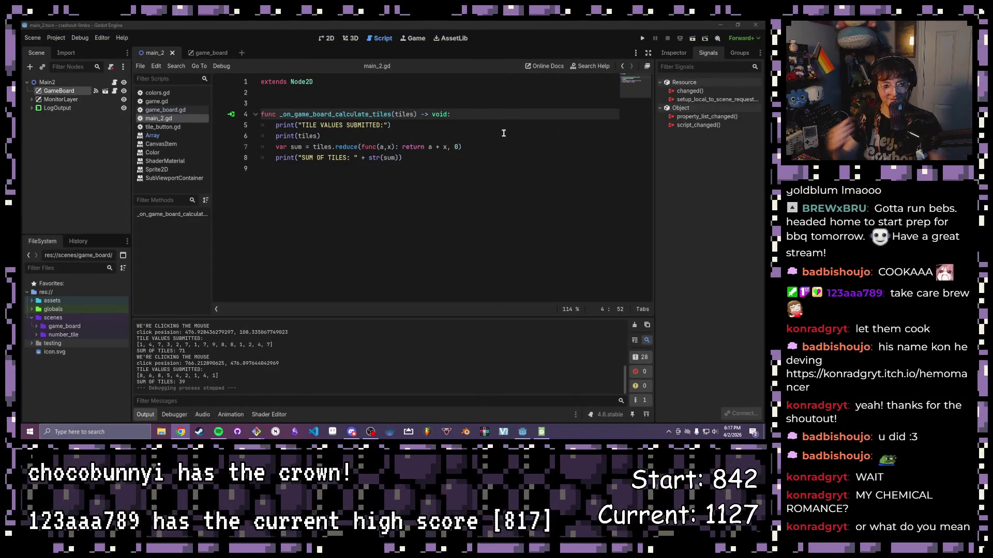
Step: Review the handler lines in main_2.gd and add a colon after func(a,x) on line 7
click(382, 167)
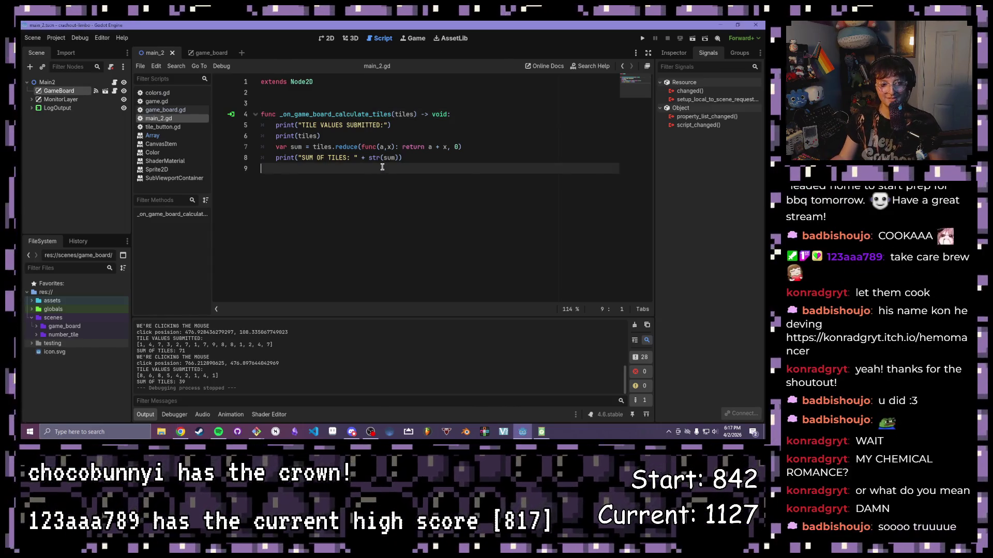
double_click(371, 157)
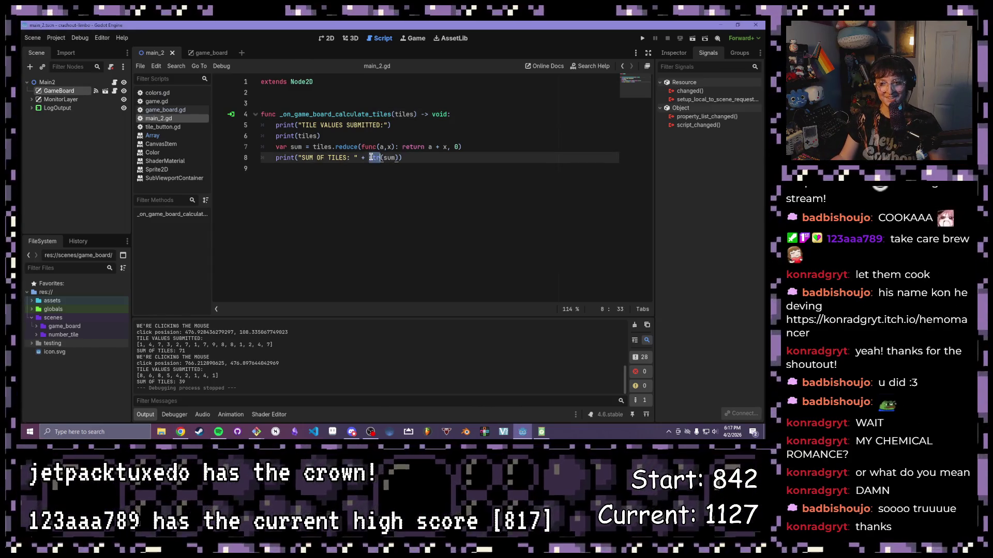
click(349, 147)
click(332, 135)
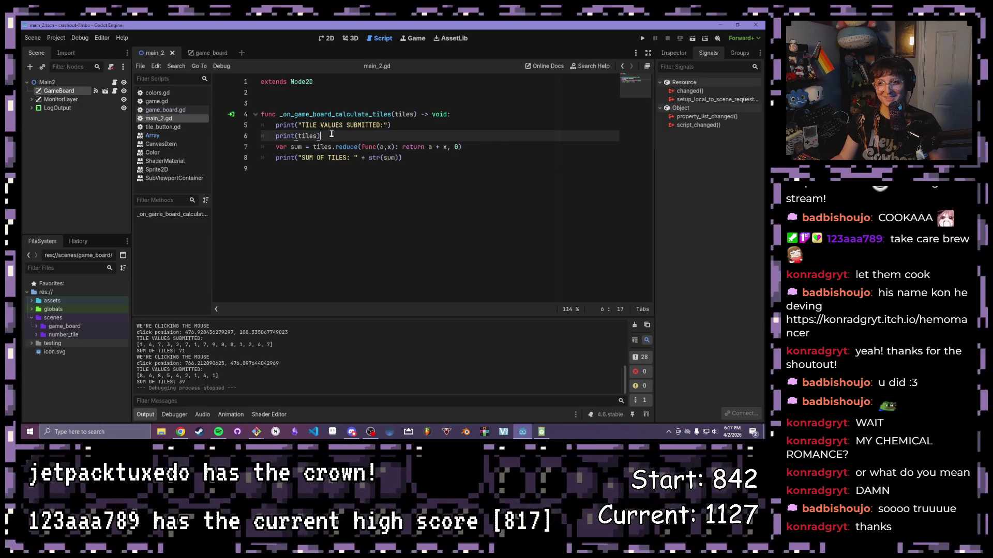
click(387, 125)
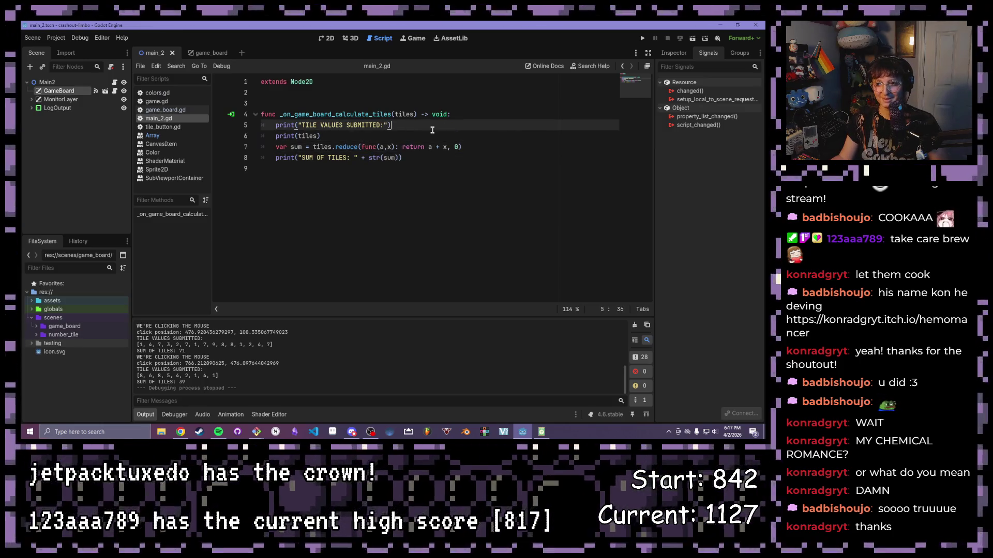
click(305, 129)
click(297, 136)
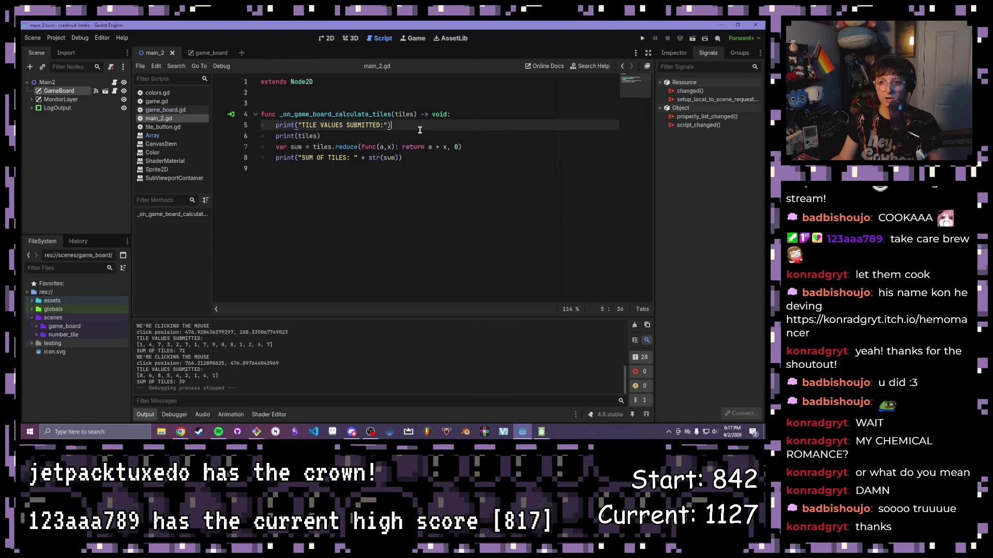
click(394, 147)
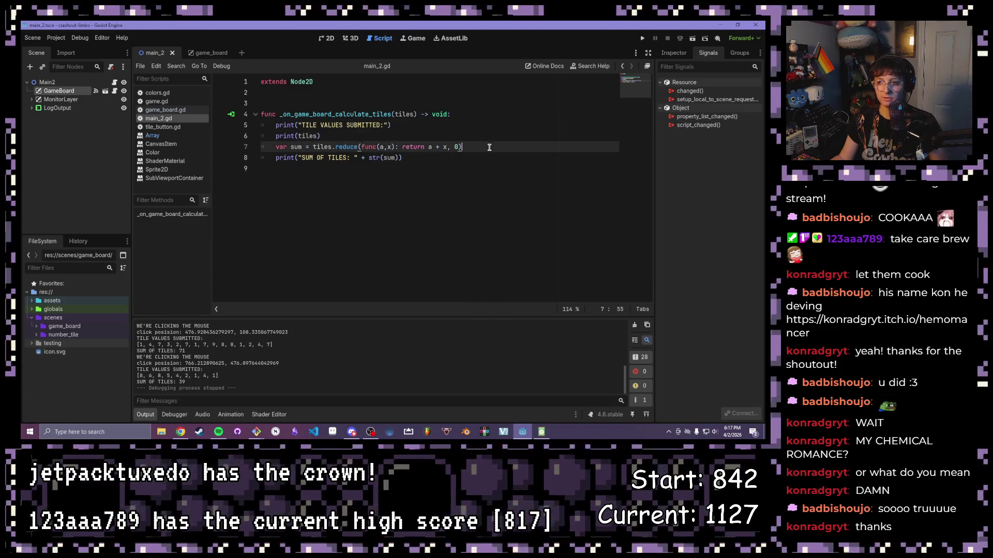
text(:)
click(401, 157)
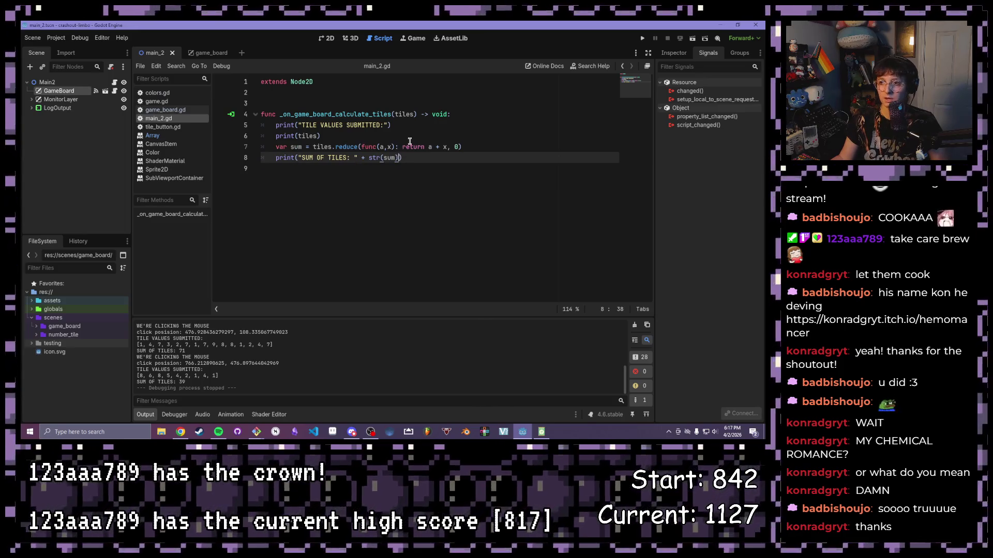
click(470, 120)
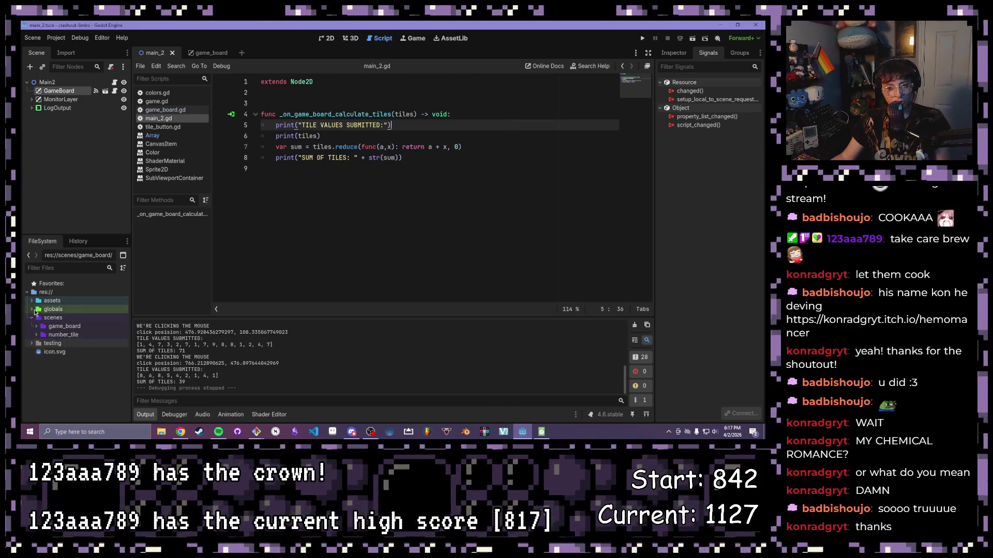
Step: Expand the testing folder in FileSystem and delete the blank line 3 above the handler
double_click(39, 346)
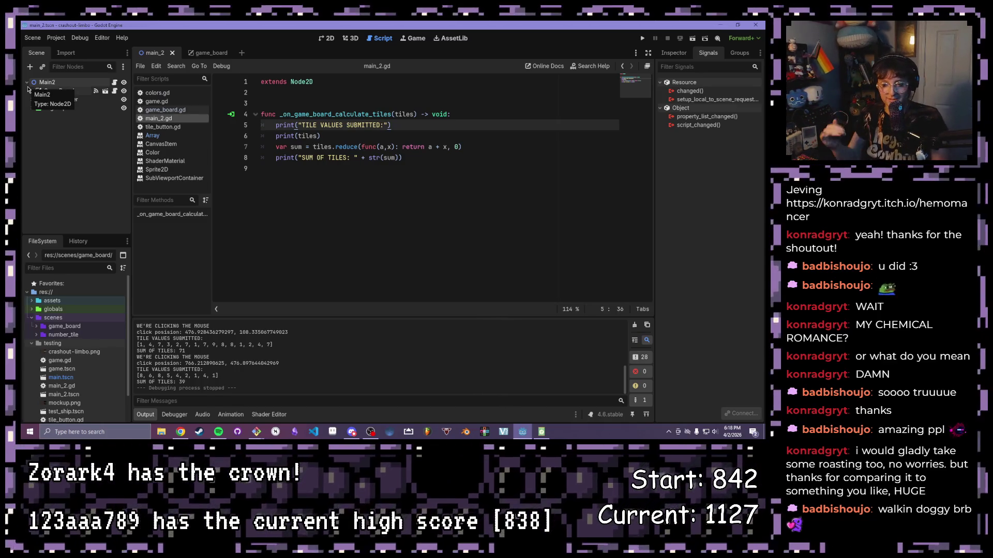
click(406, 157)
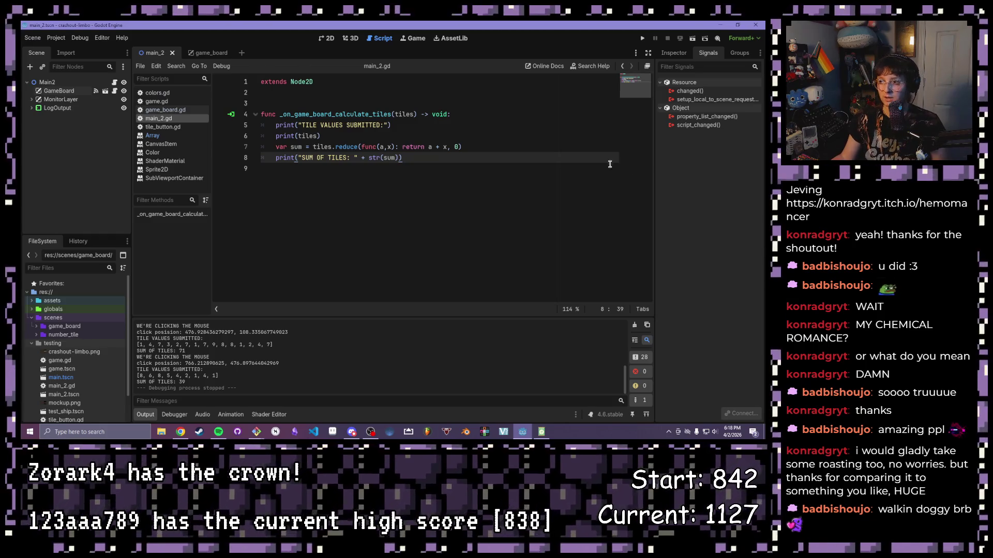
click(596, 164)
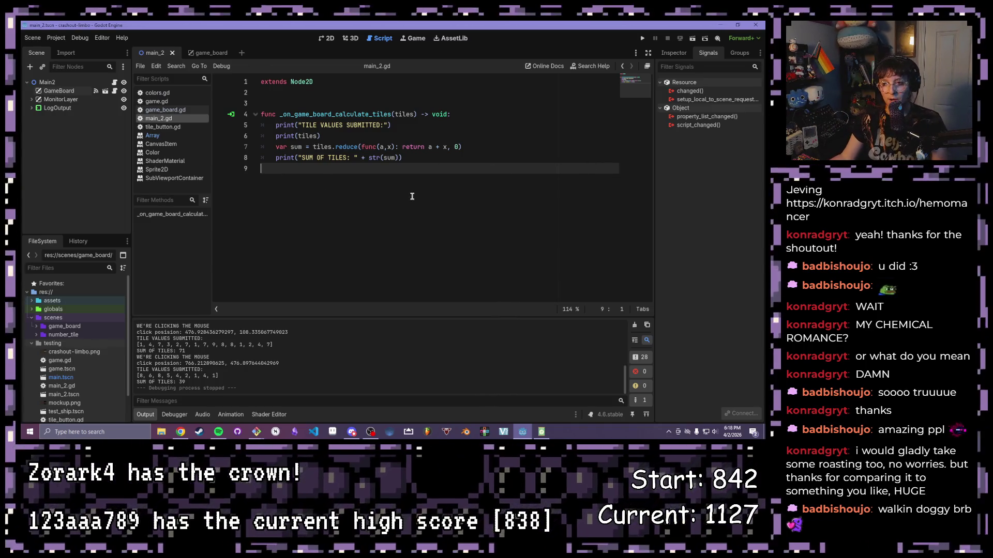
click(431, 151)
click(380, 139)
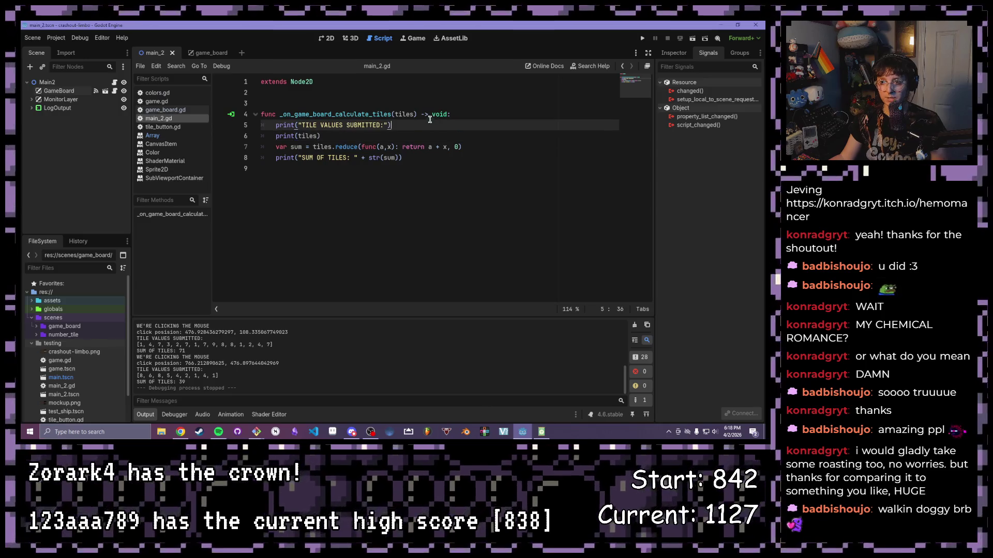
click(491, 103)
key(BackSpace)
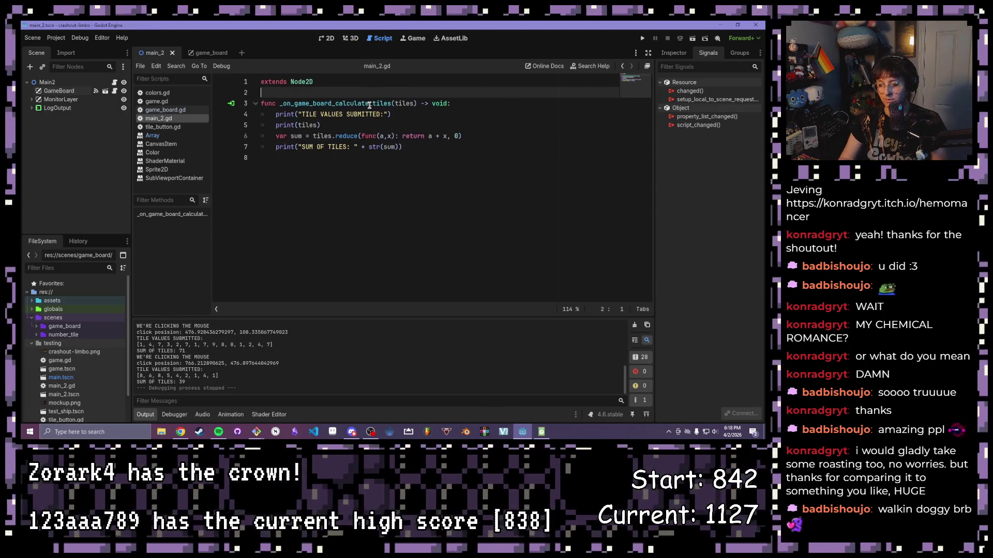
Step: Inspect the reduce line on line 7, then create a new scene with a 2D Scene root
click(439, 141)
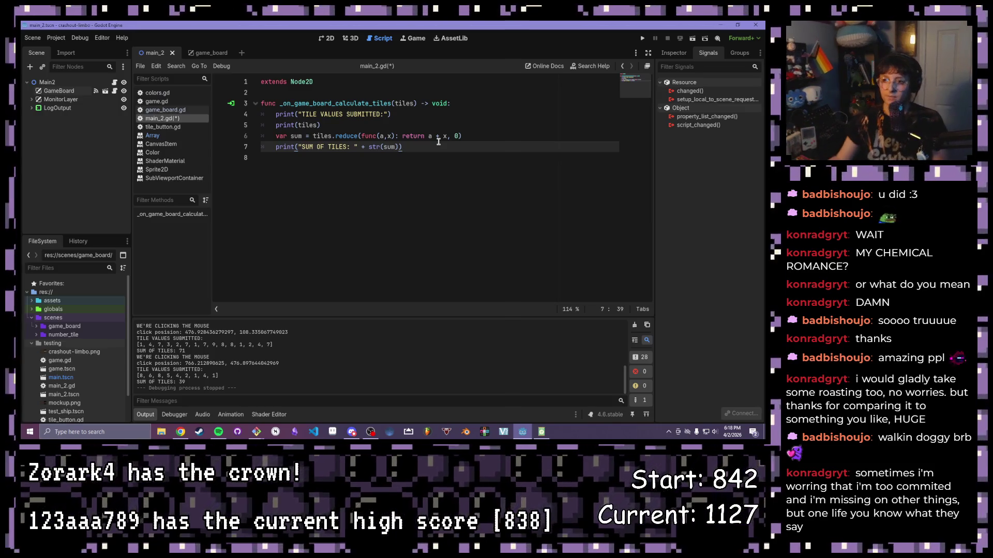
click(428, 136)
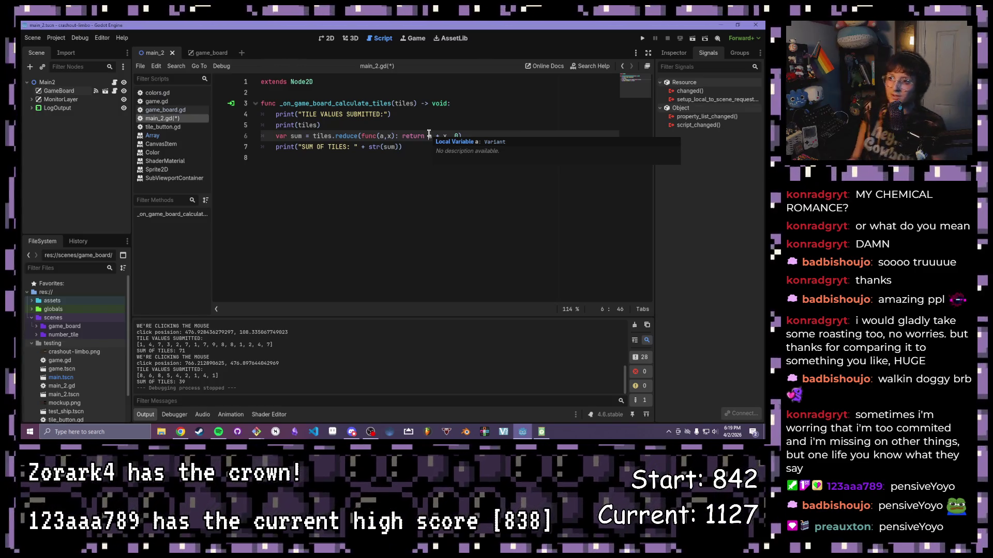
click(451, 148)
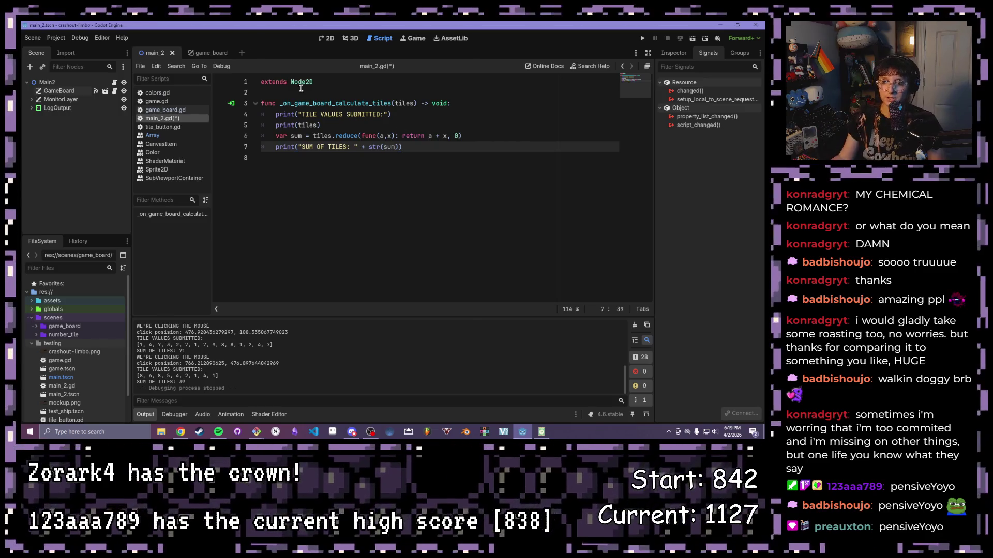
click(241, 53)
click(78, 93)
text(Main)
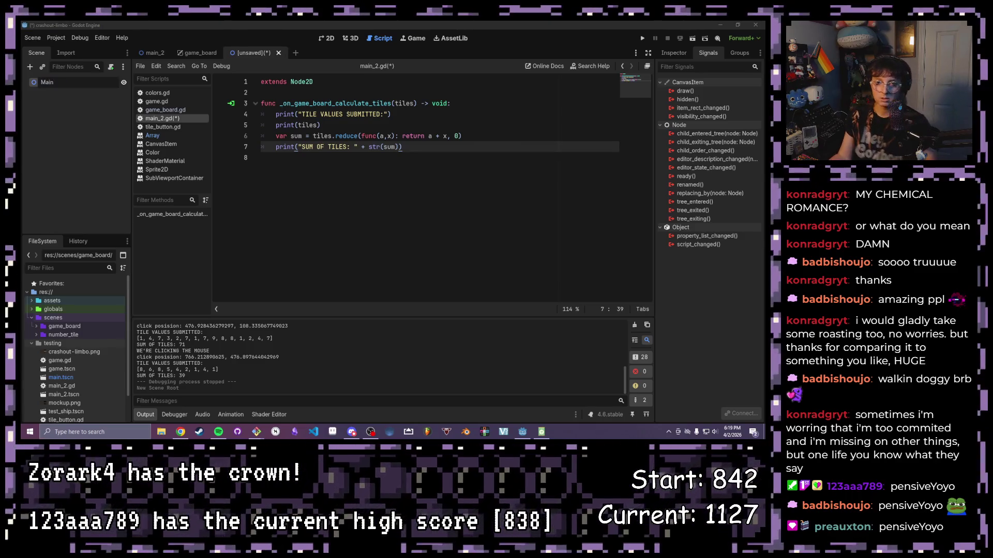
Step: Confirm the root name Main and create a folder named main inside scenes
key(Return)
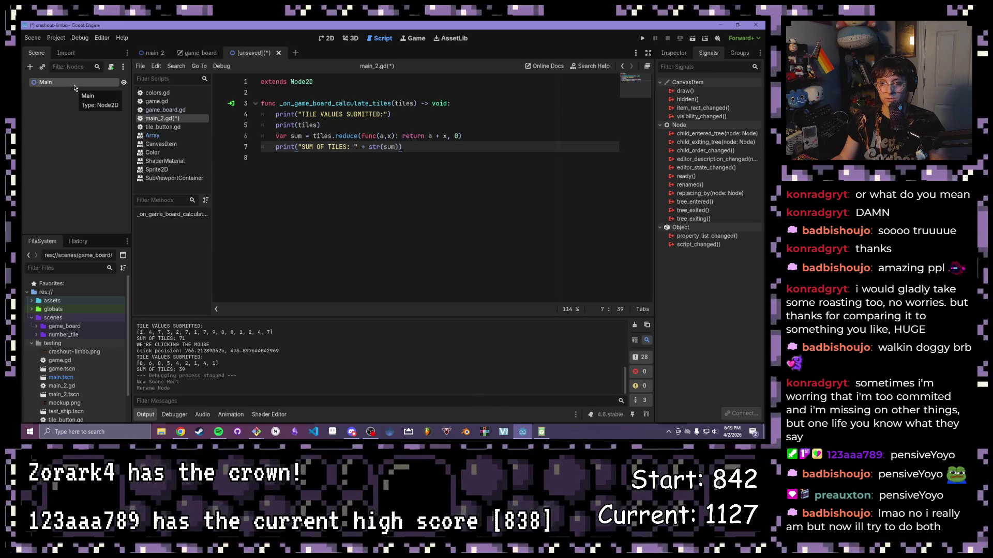
right_click(58, 317)
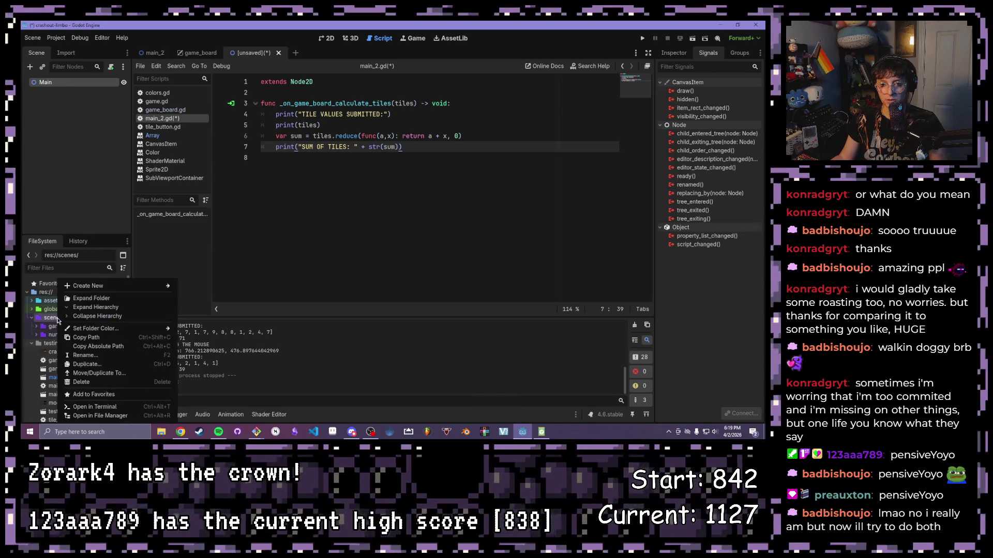
mouse_move(108, 285)
click(204, 290)
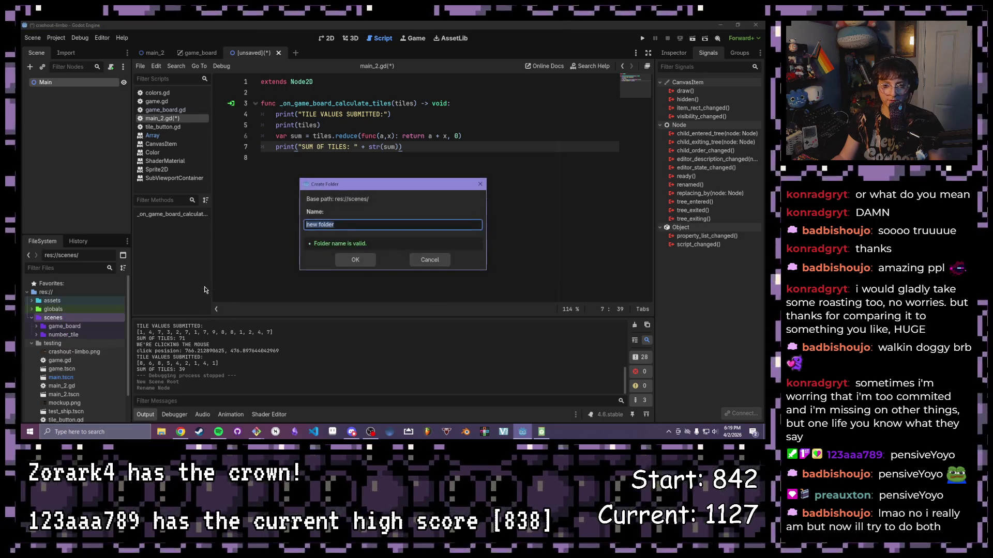
text(m)
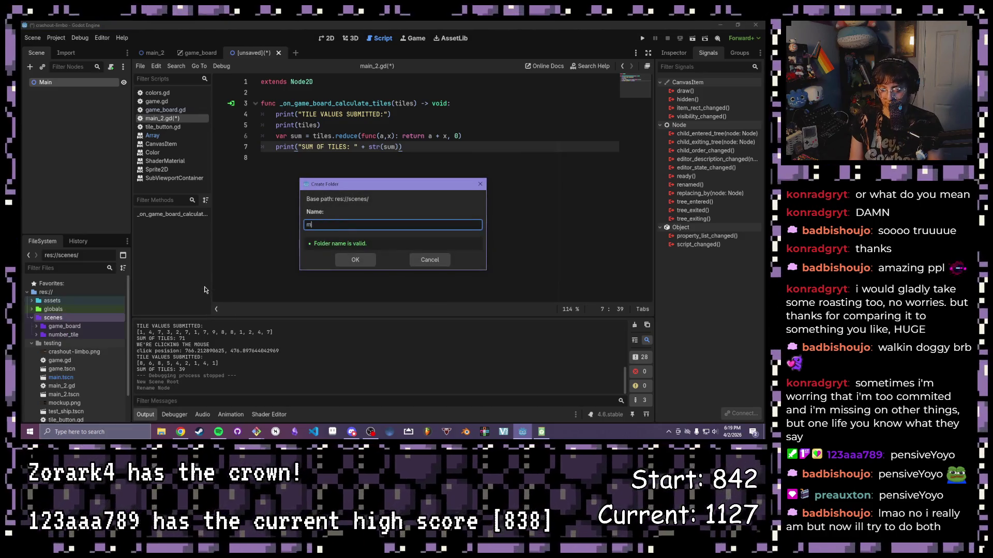
text(ain)
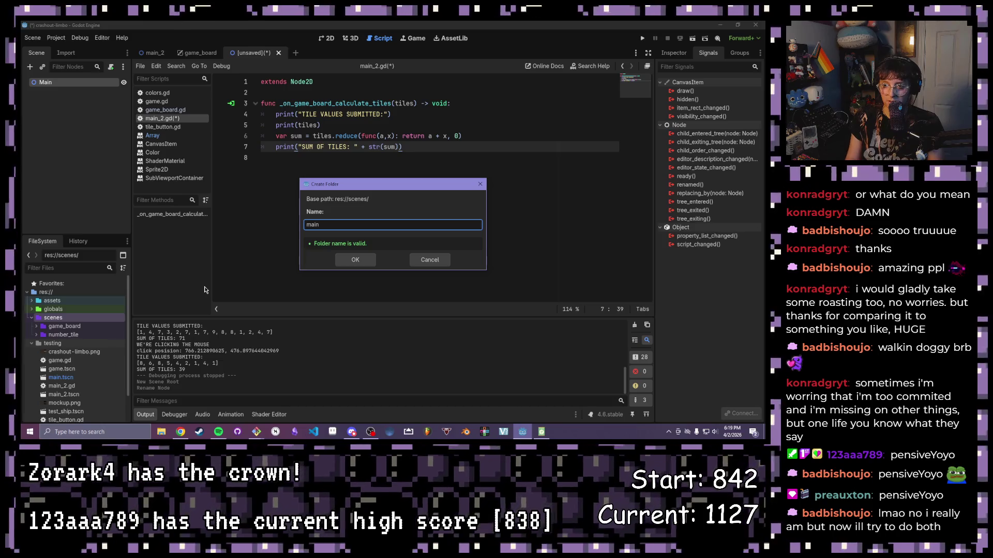
key(Return)
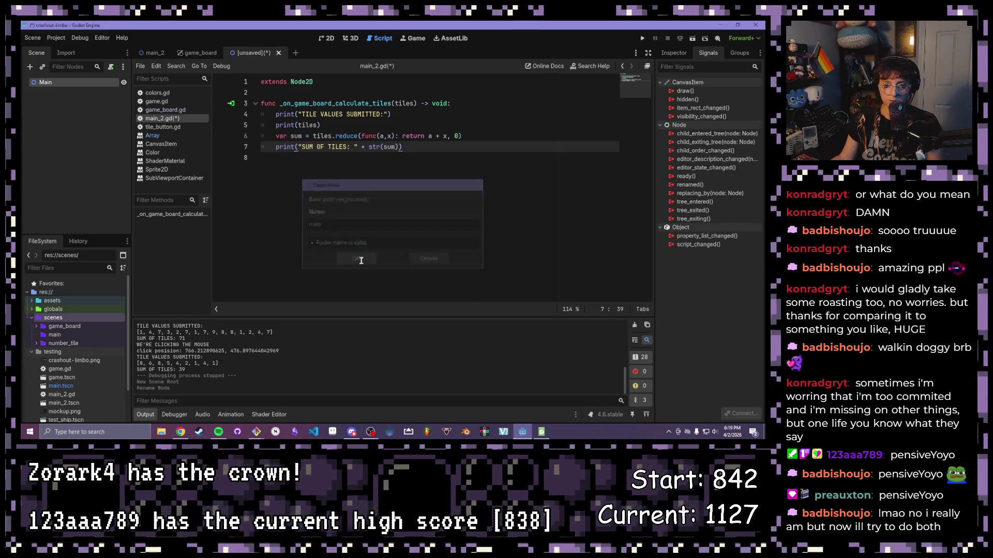
Step: Open the new main folder and collapse and re-expand the FileSystem folders
click(90, 334)
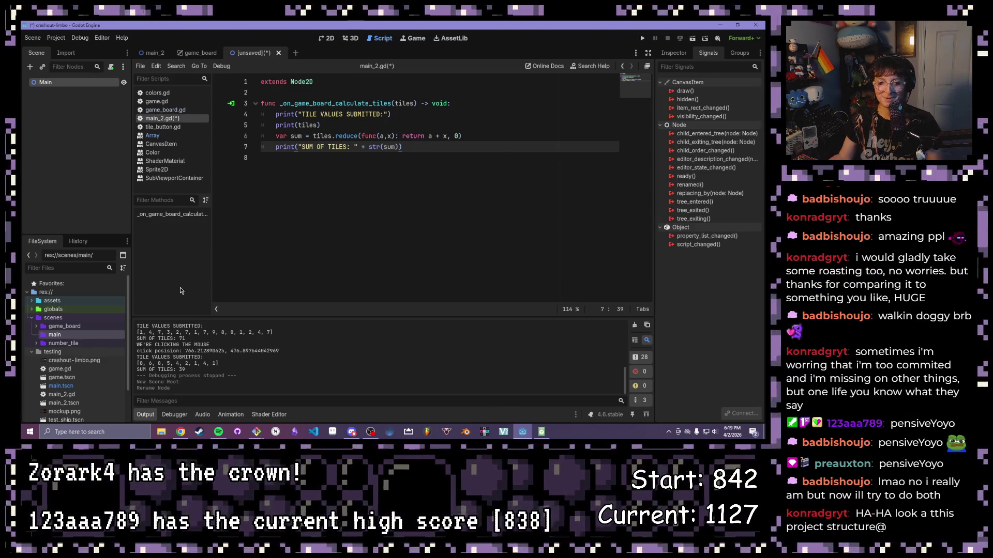
click(32, 317)
click(32, 326)
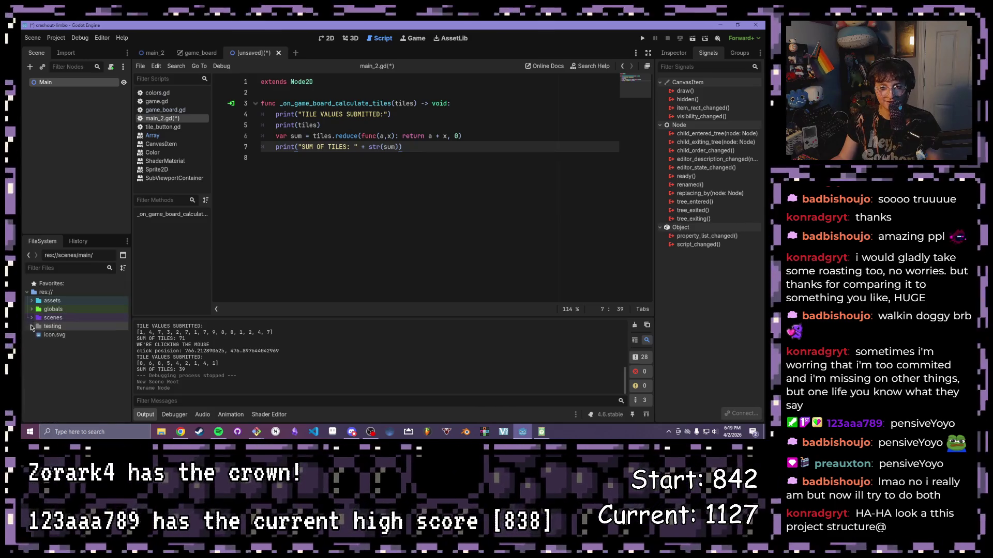
click(32, 317)
click(32, 309)
click(32, 301)
click(32, 301)
click(32, 309)
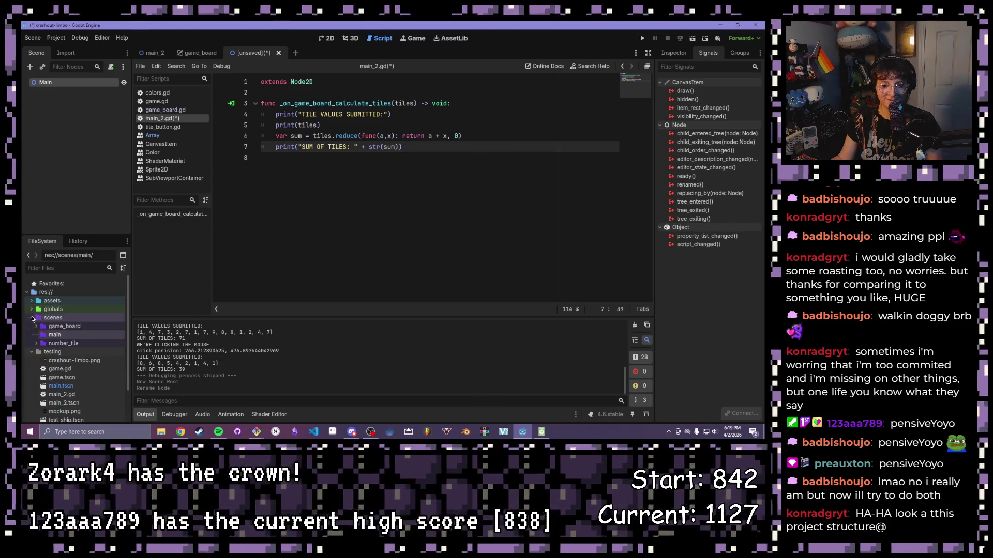
click(31, 318)
click(32, 326)
click(31, 318)
click(31, 309)
click(32, 301)
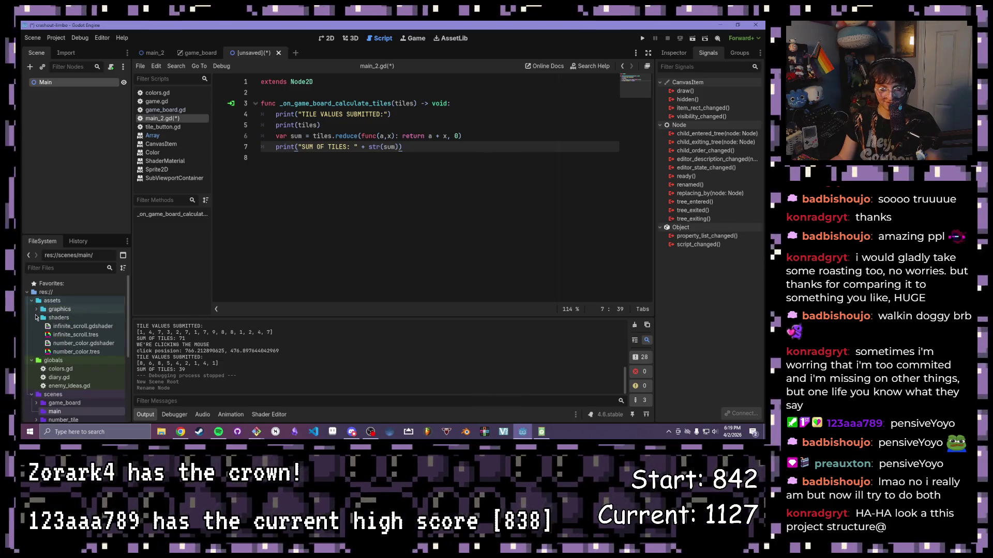
click(32, 300)
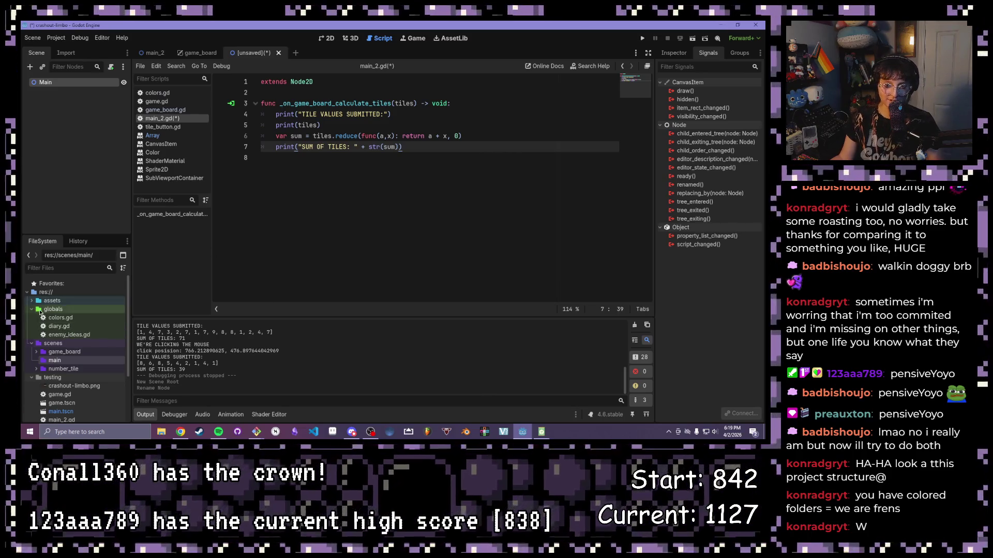
click(31, 311)
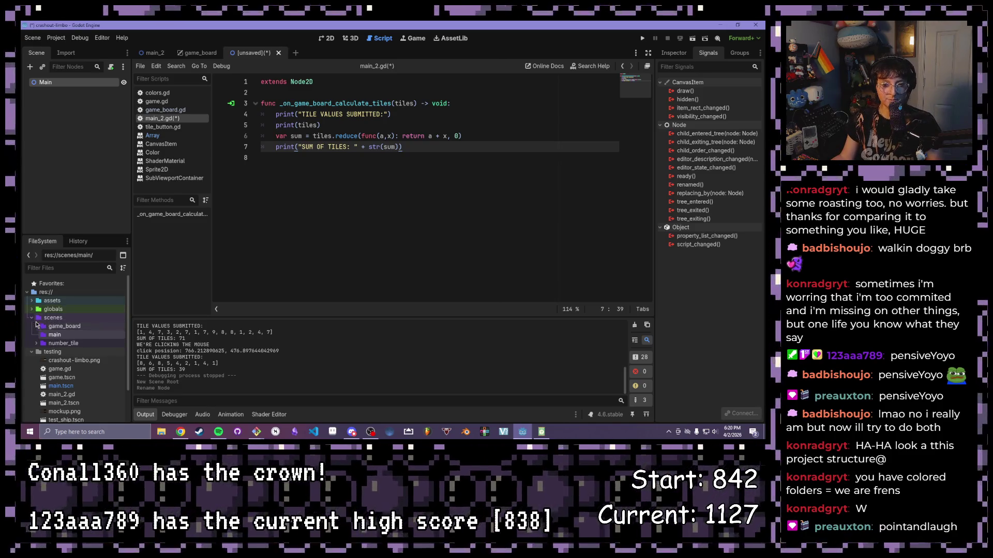
click(32, 310)
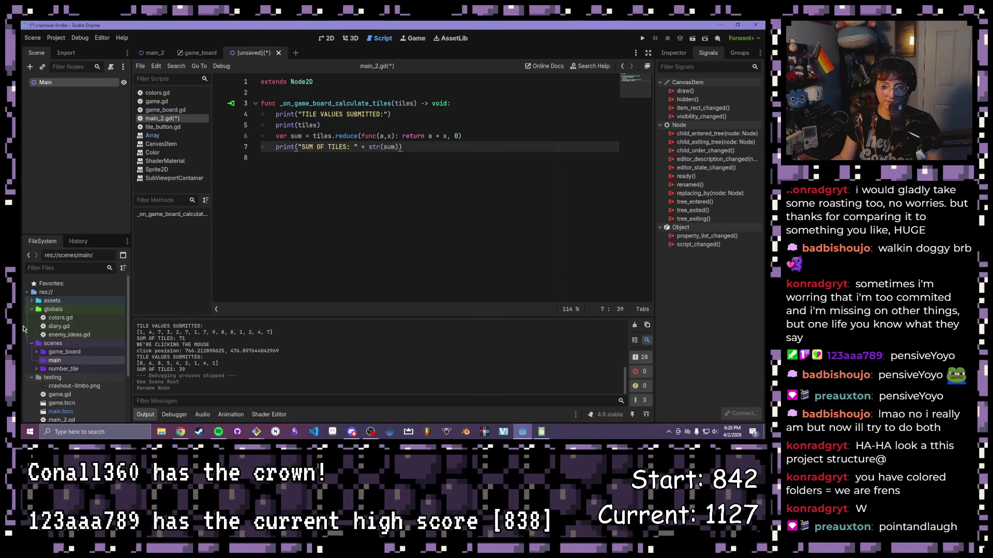
click(32, 309)
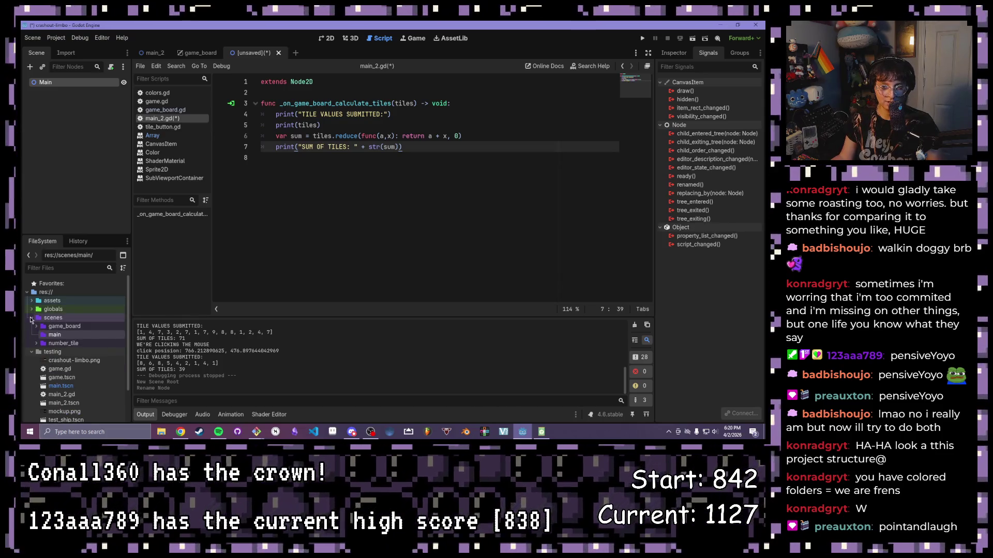
click(32, 309)
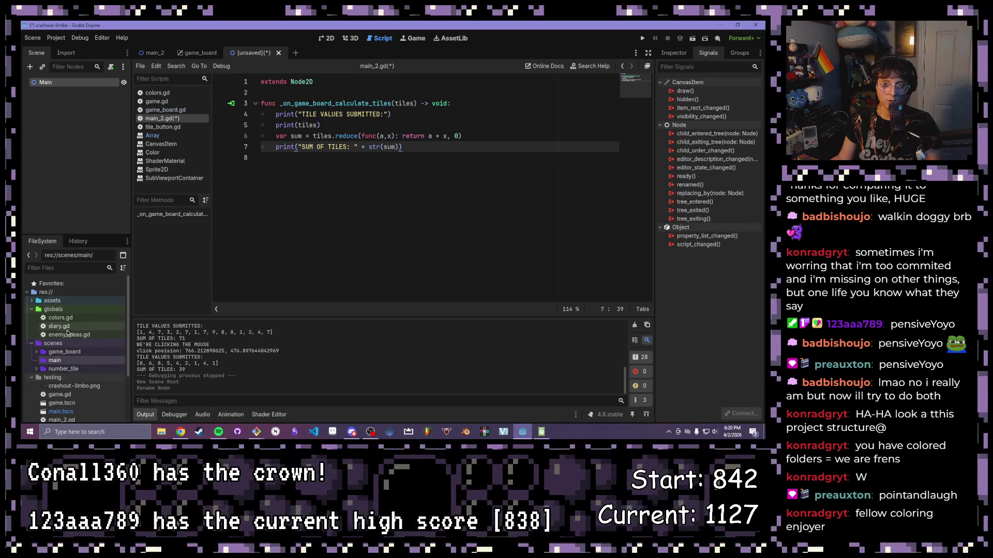
click(31, 310)
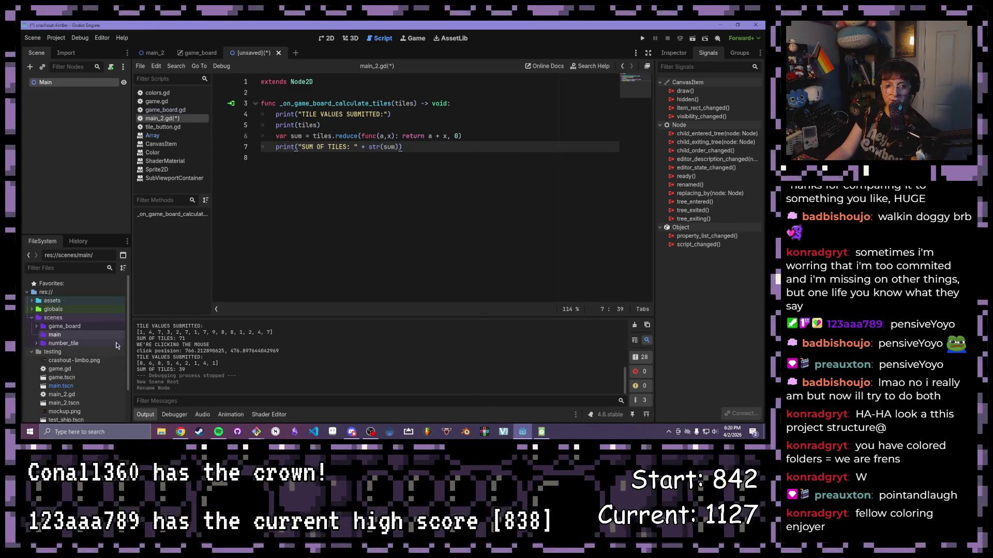
click(32, 318)
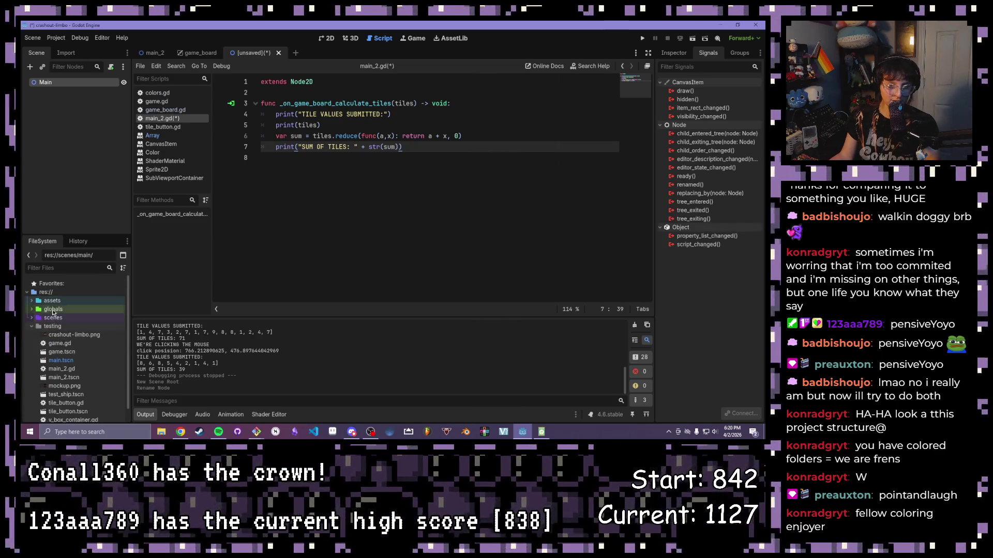
click(32, 310)
click(30, 344)
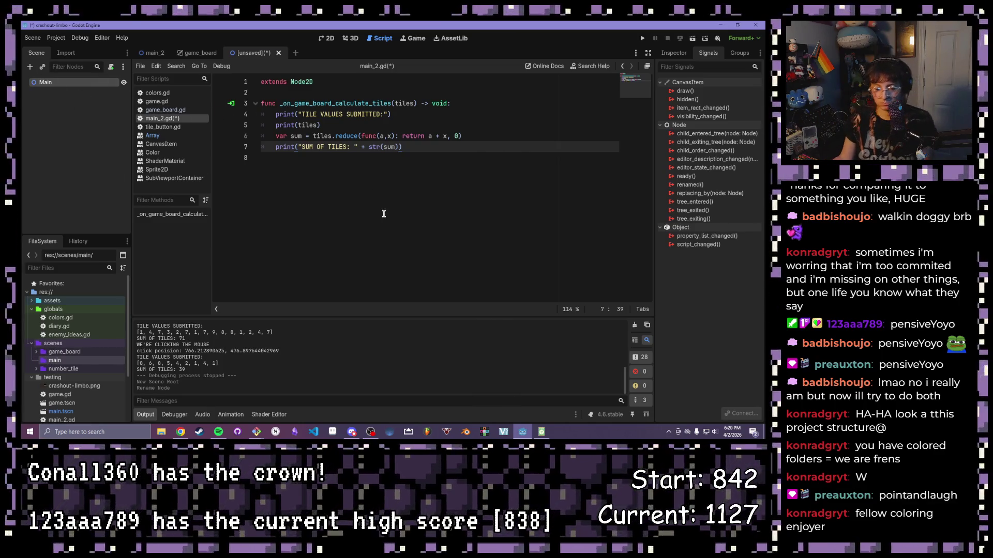
Step: Switch to the 2D view and instance game_board.tscn as GameBoard under Main
key(ctrl+F1)
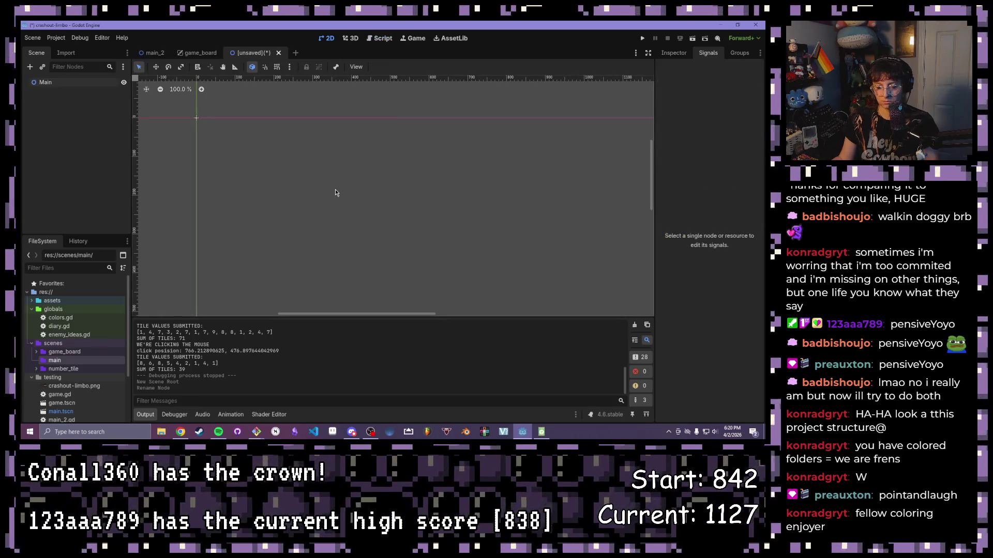
key(ctrl+a)
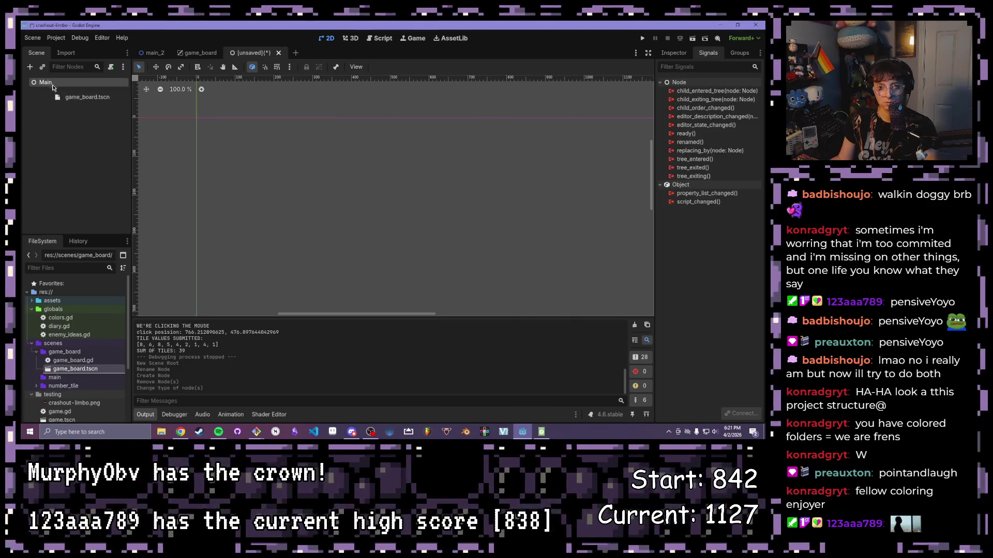
scroll(218, 236, down, 4)
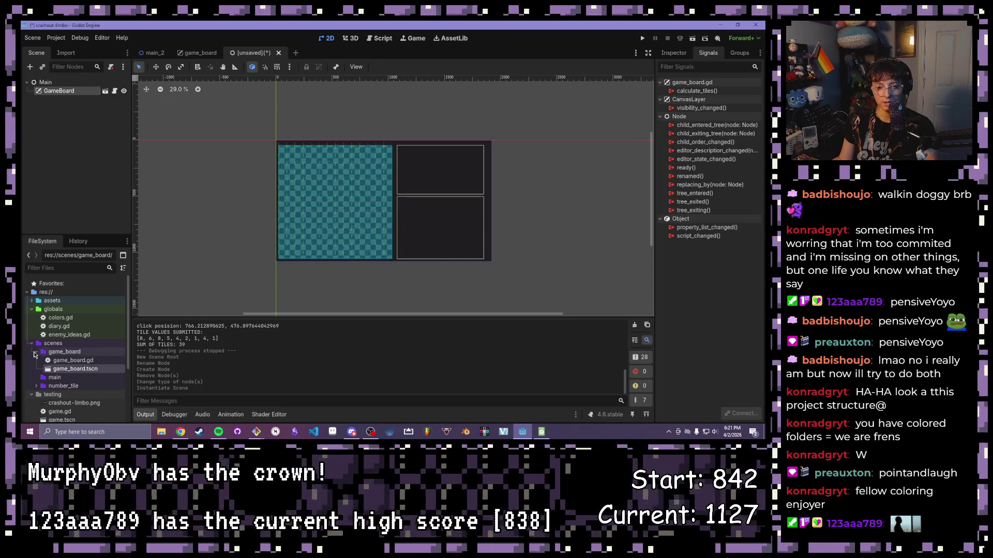
click(31, 343)
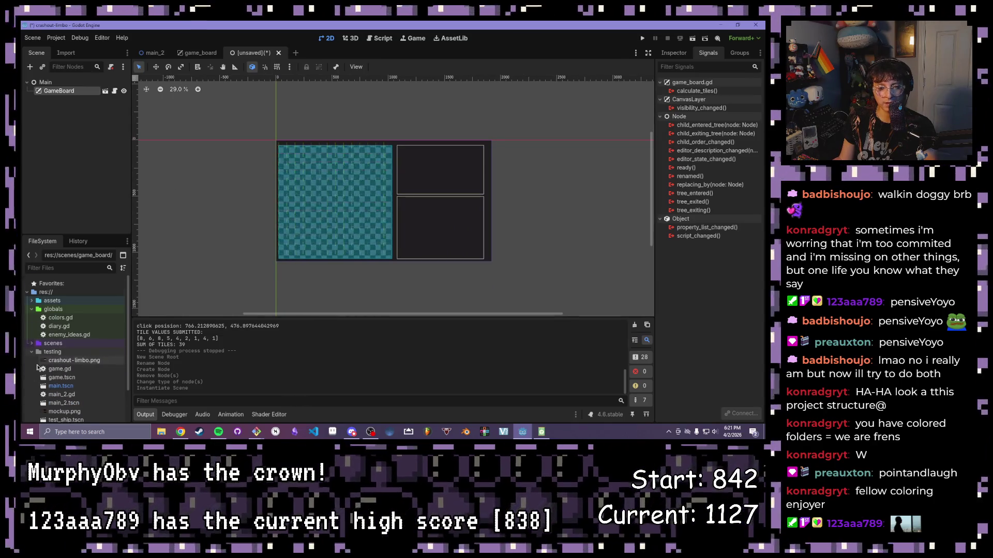
scroll(78, 351, down, 2)
scroll(470, 237, up, 2)
scroll(464, 236, up, 5)
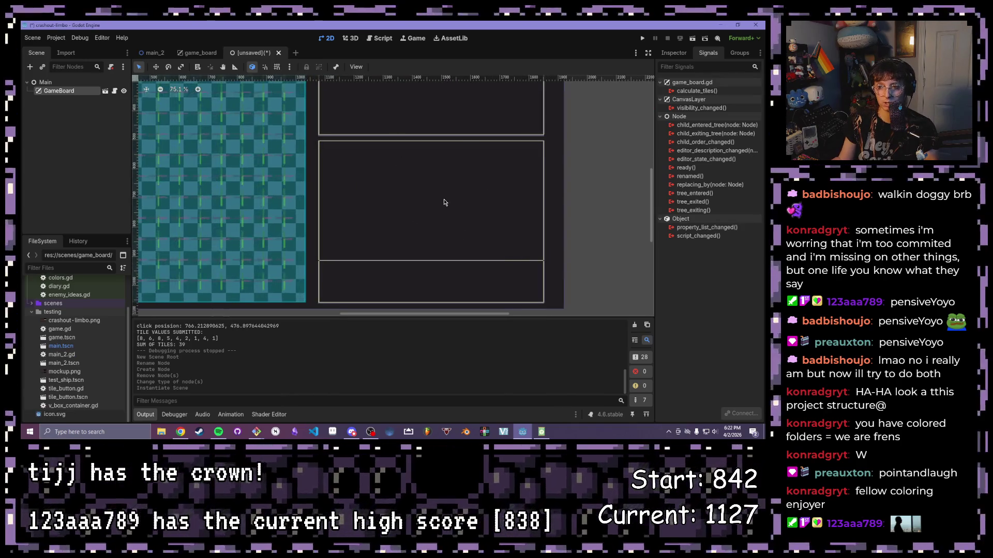
Step: Zoom and pan the canvas around the board, then bring up the main_2 scene
drag(437, 202, 420, 206)
scroll(375, 228, up, 3)
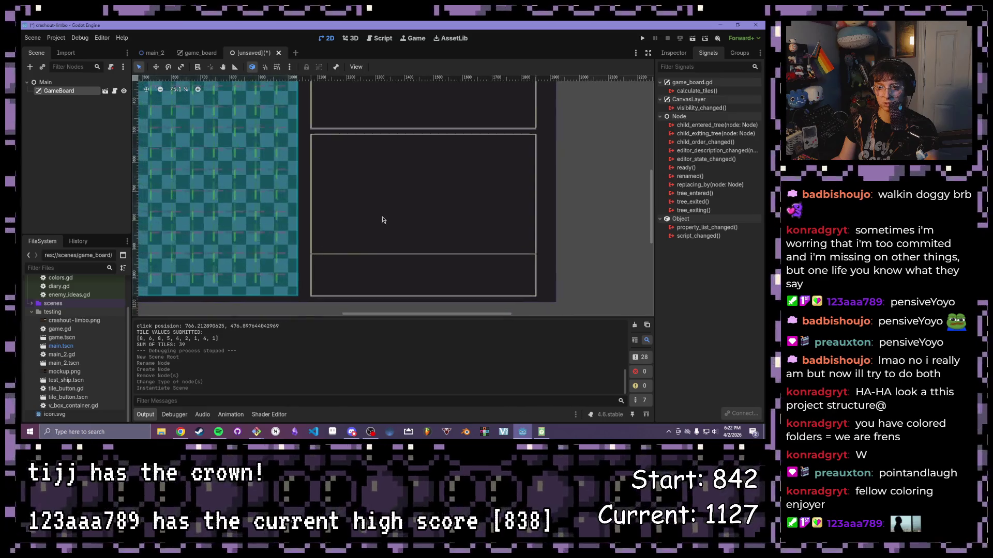
scroll(390, 203, left, 2)
scroll(383, 194, down, 4)
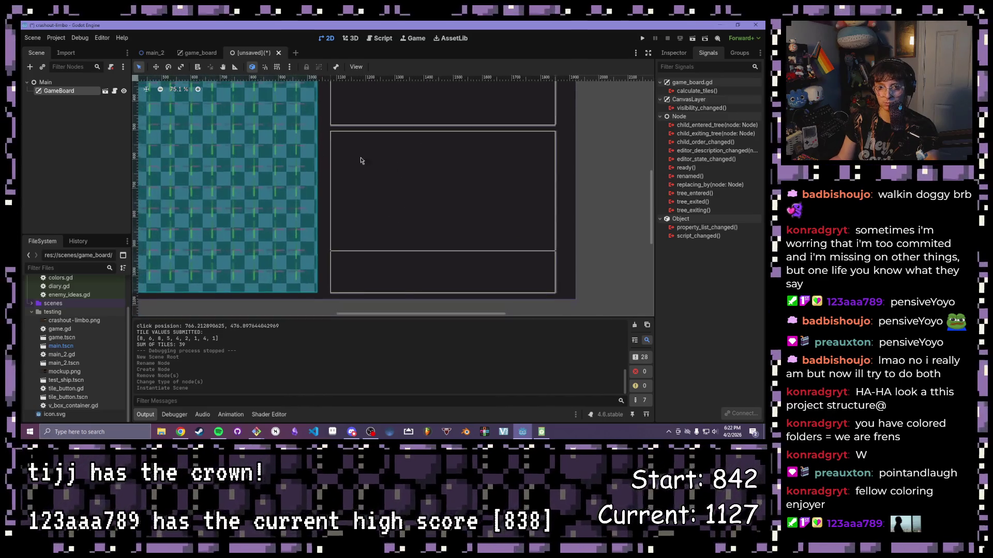
scroll(78, 310, up, 3)
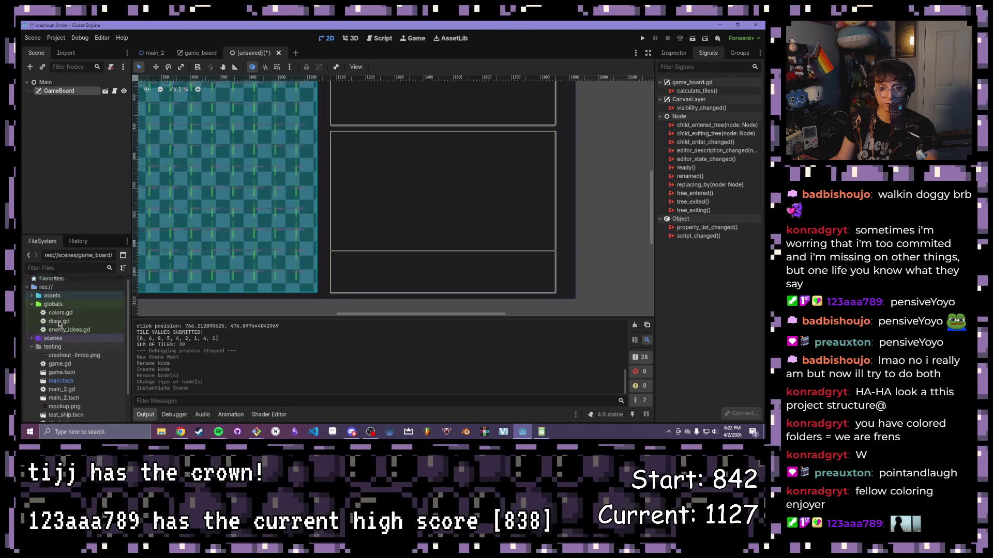
click(153, 52)
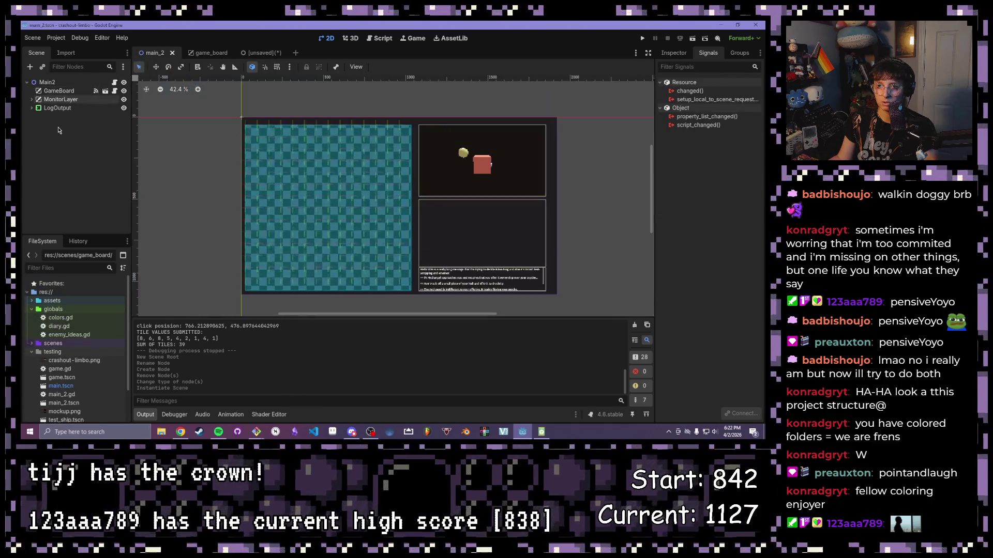
Step: Pan and zoom the main_2 board view and check MonitorLayer's signals
scroll(489, 290, up, 2)
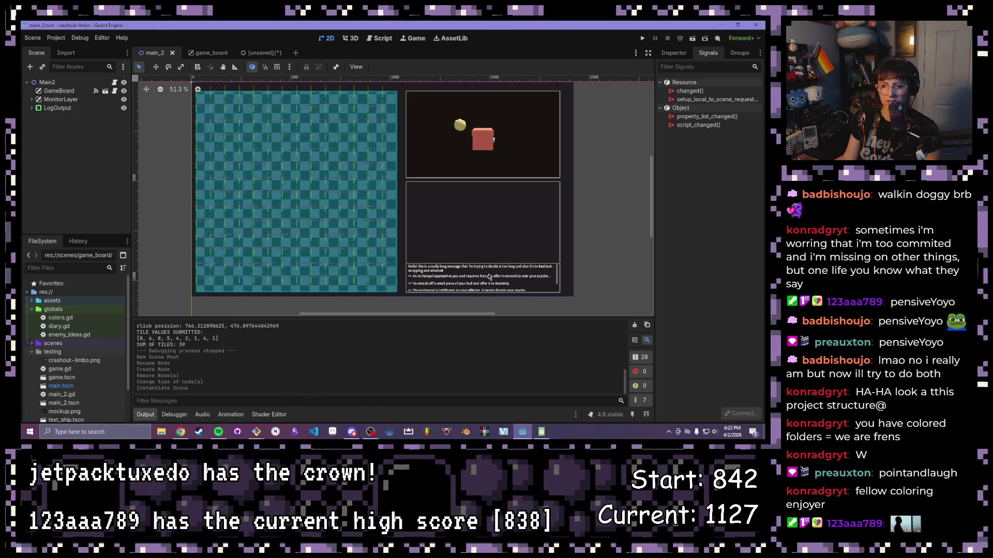
scroll(422, 279, up, 1)
mouse_move(438, 186)
mouse_down()
mouse_move(438, 225)
mouse_move(496, 238)
mouse_up()
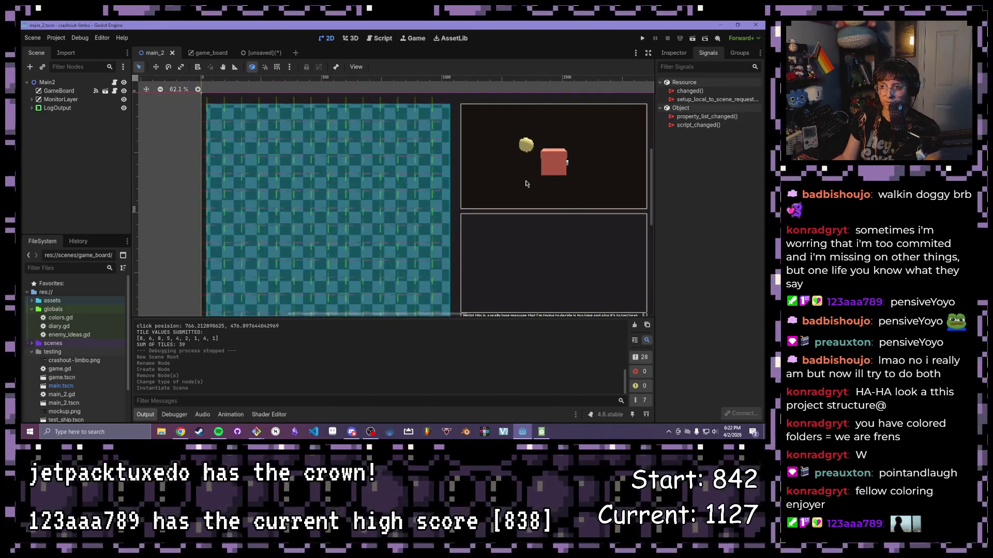
drag(268, 259, 231, 269)
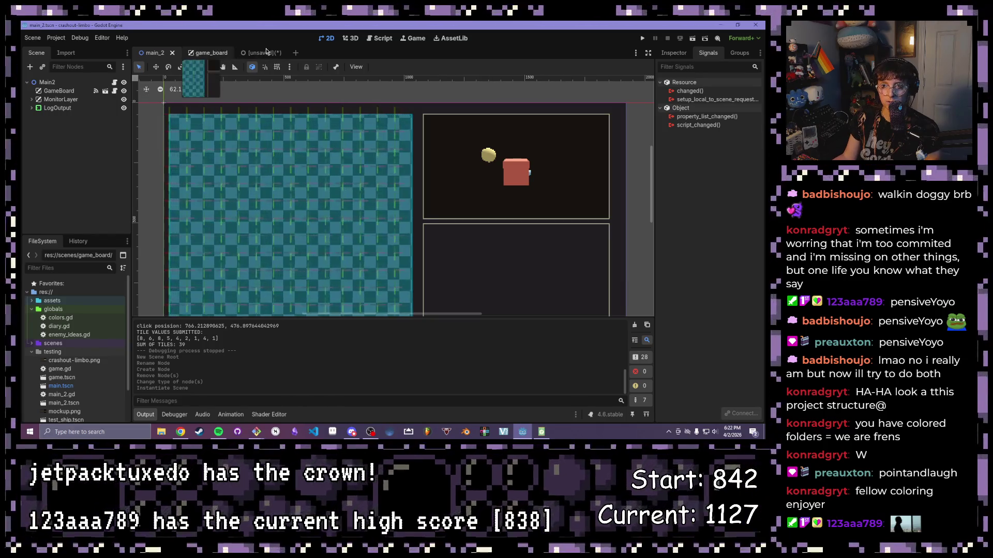
scroll(113, 397, down, 3)
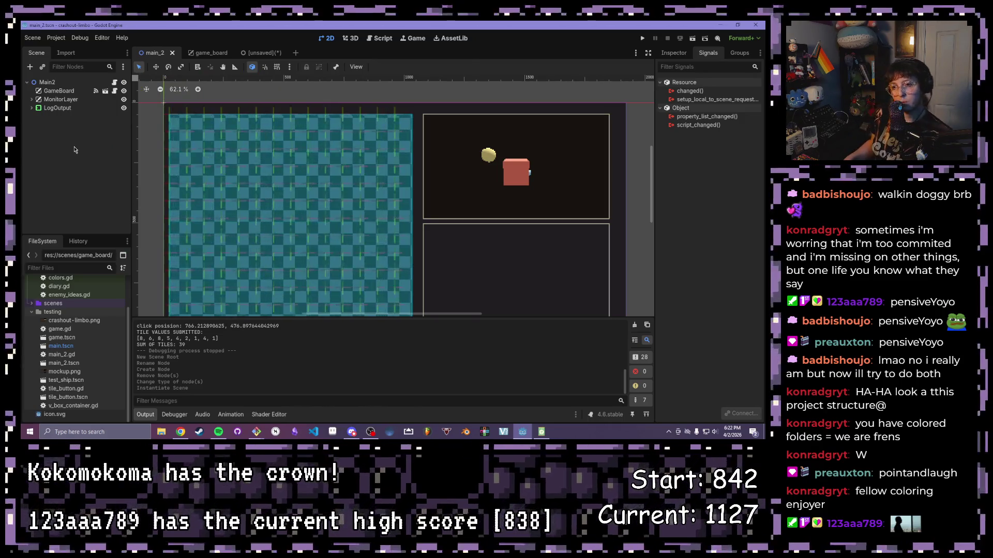
scroll(319, 183, down, 4)
scroll(318, 218, up, 2)
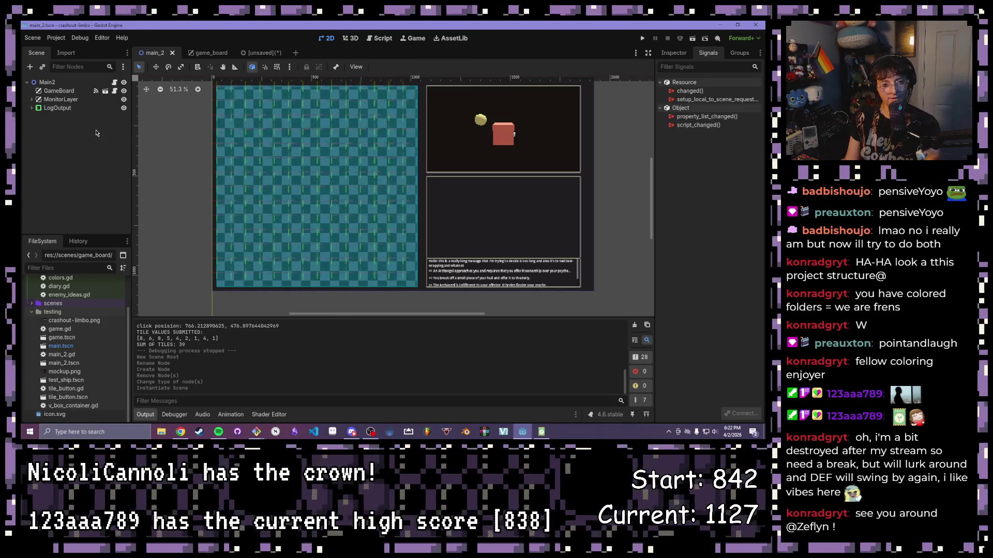
click(61, 99)
click(86, 148)
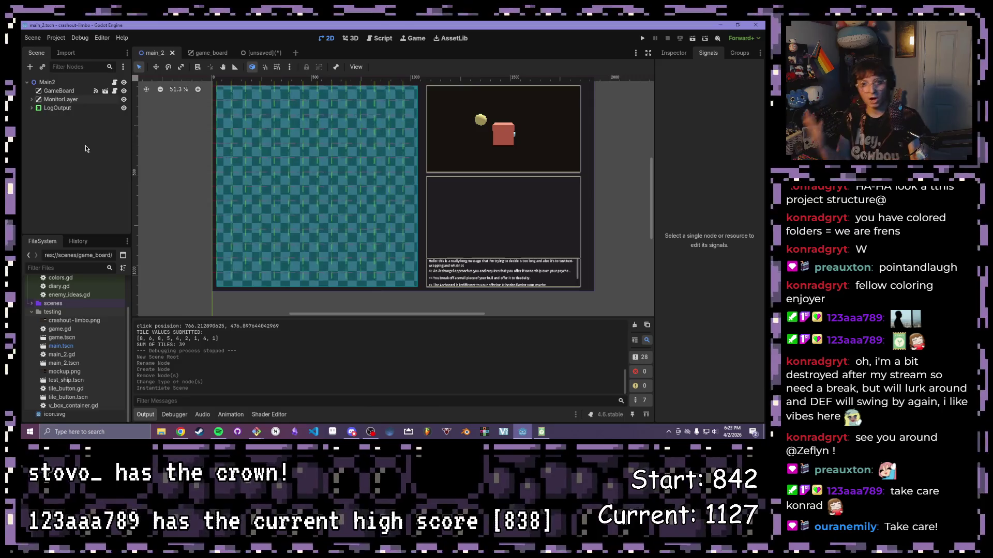
Step: Save the new Main scene as main.tscn in res://scenes/main and open Project Settings
click(259, 53)
click(55, 82)
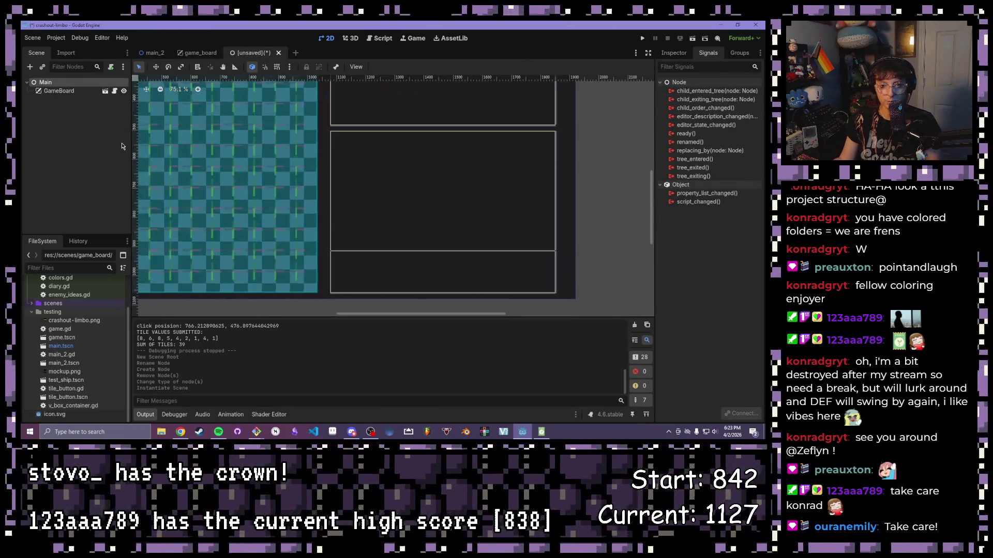
key(ctrl+s)
double_click(352, 143)
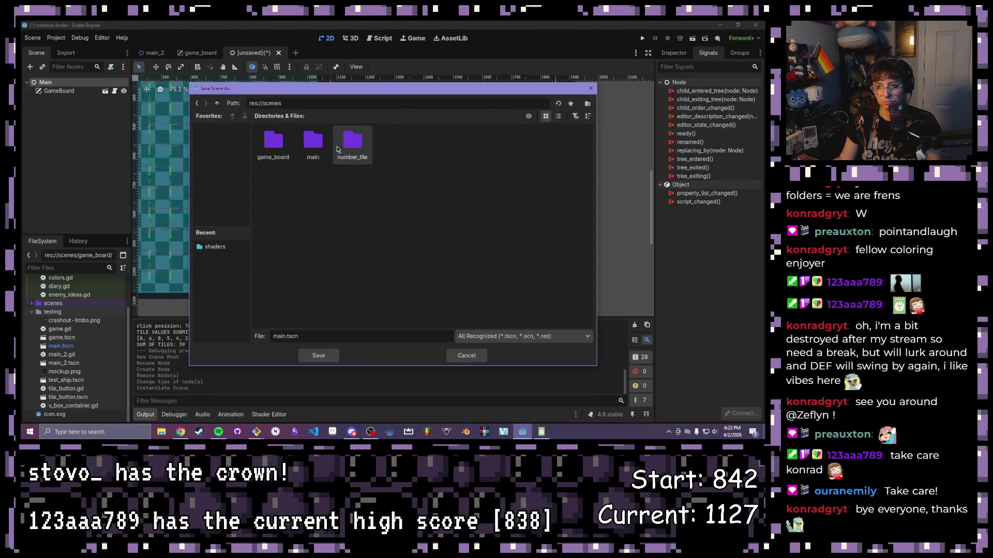
double_click(352, 142)
click(329, 359)
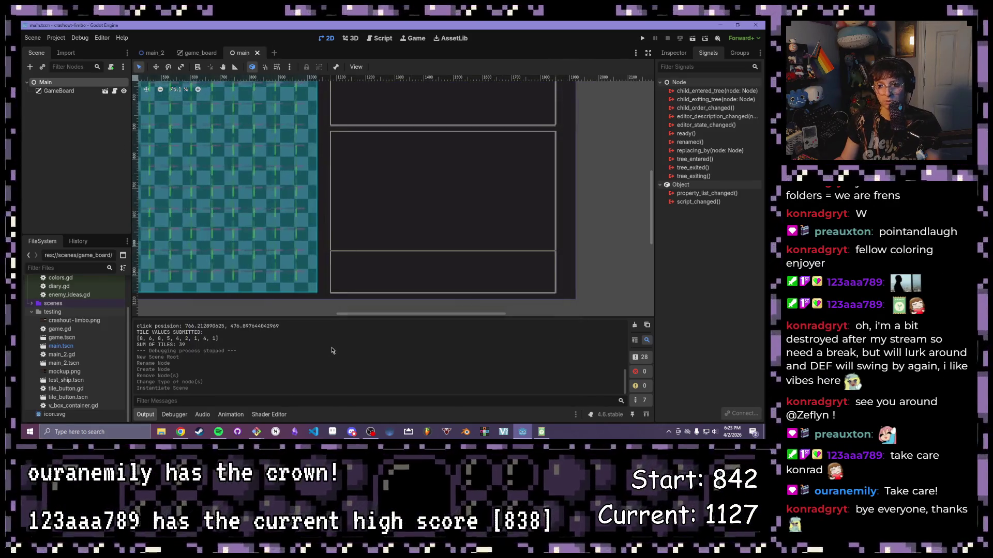
click(58, 39)
click(61, 50)
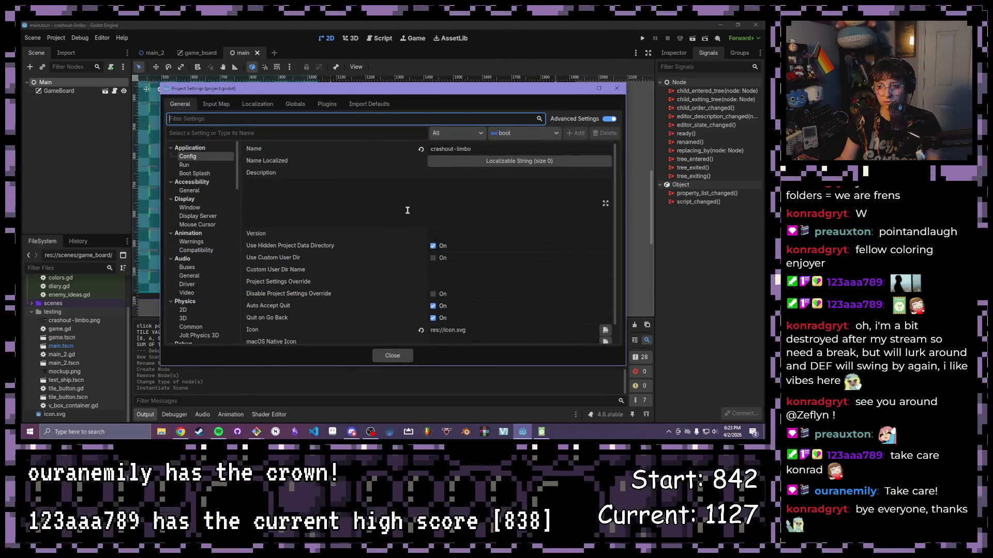
Step: Set Application > Run > Main Scene to res://scenes/main/main.tscn and launch the game
click(184, 165)
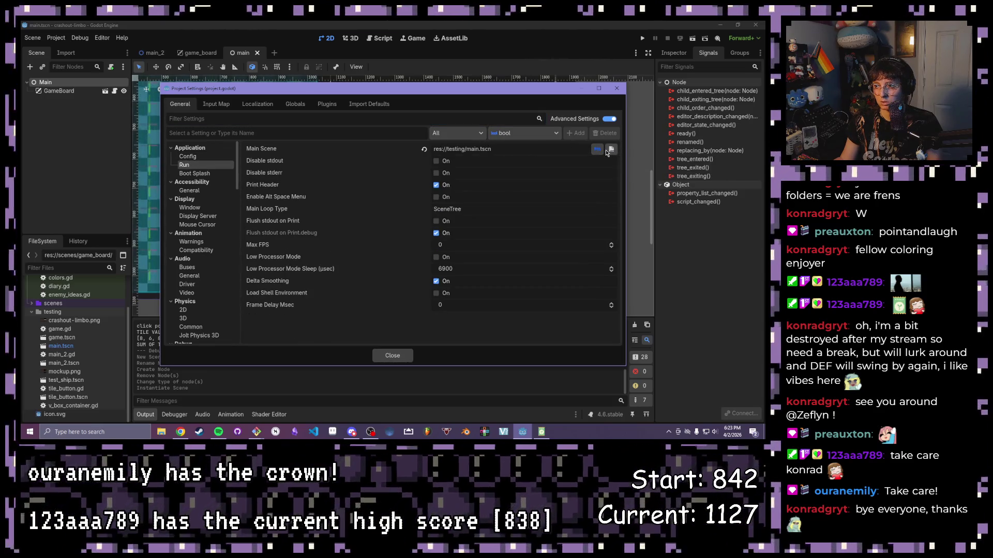
click(496, 148)
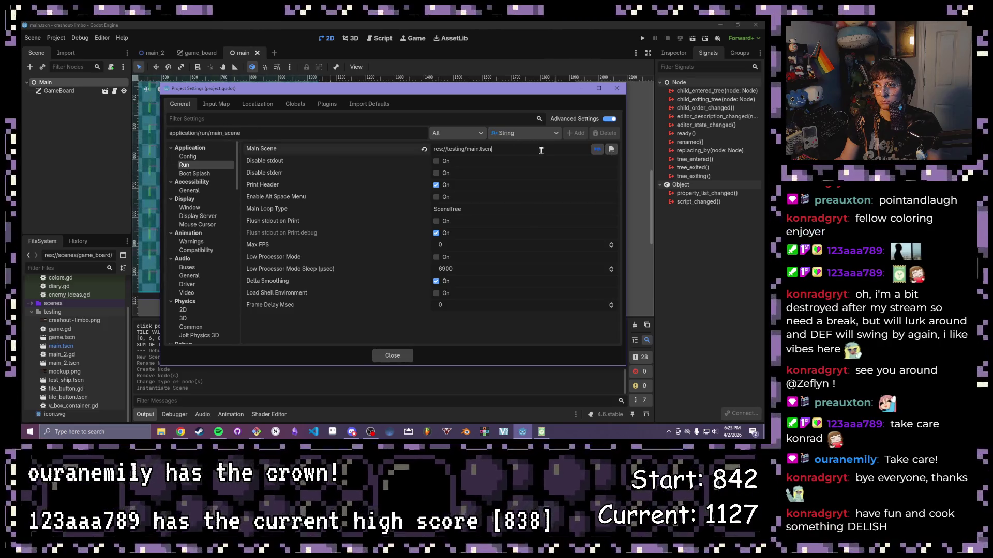
click(611, 150)
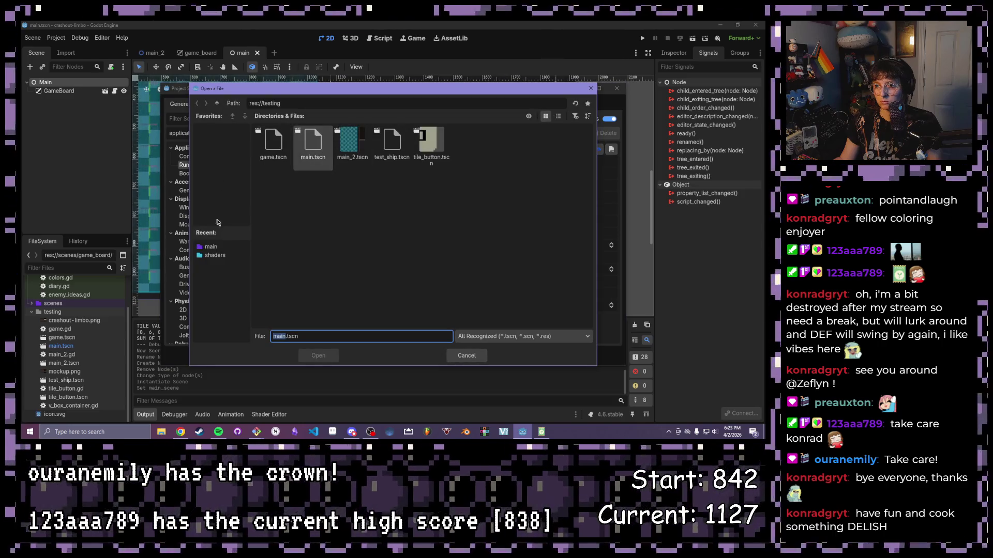
click(212, 247)
double_click(271, 145)
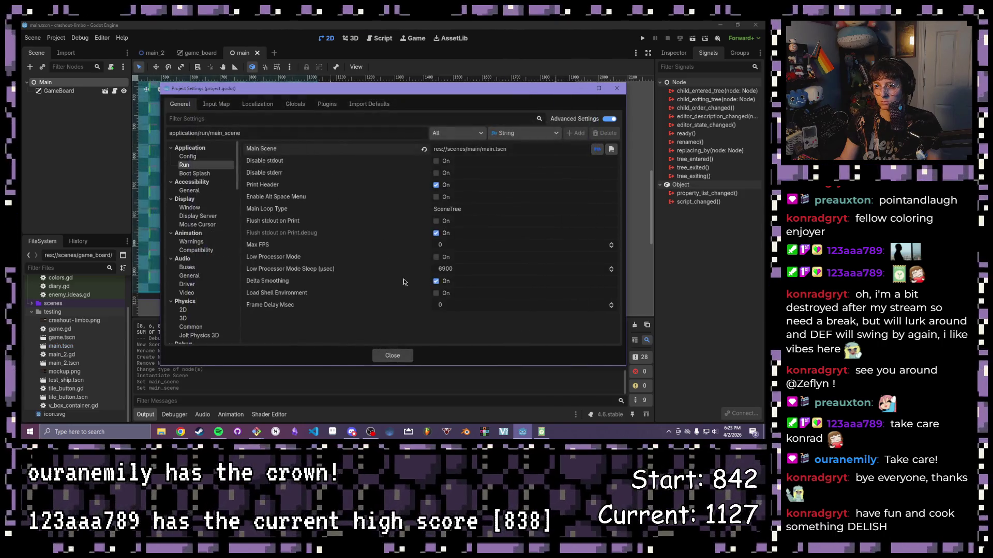
click(393, 355)
key(F5)
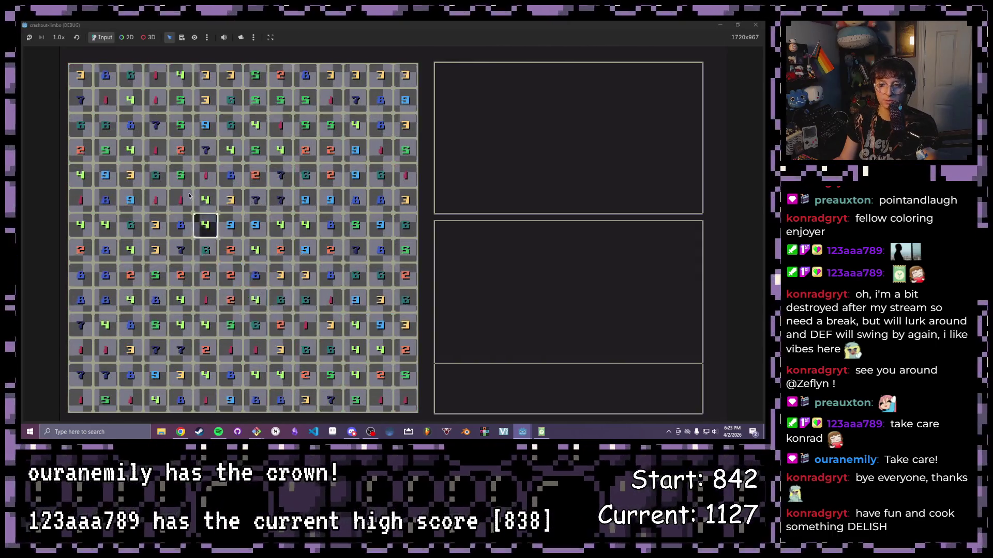
Step: Drag-select a 5x2 block of tiles in the running game, then stop it
drag(179, 195, 272, 237)
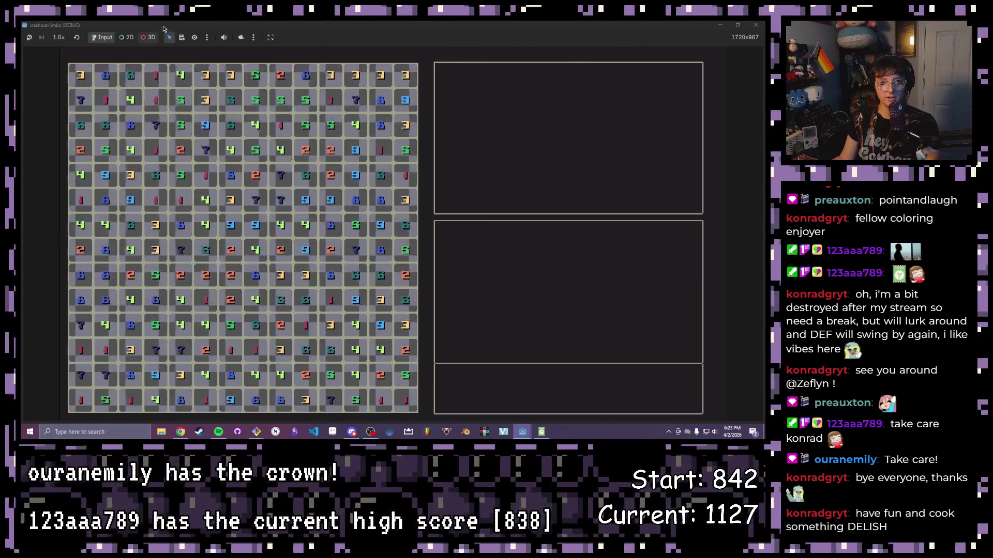
click(763, 25)
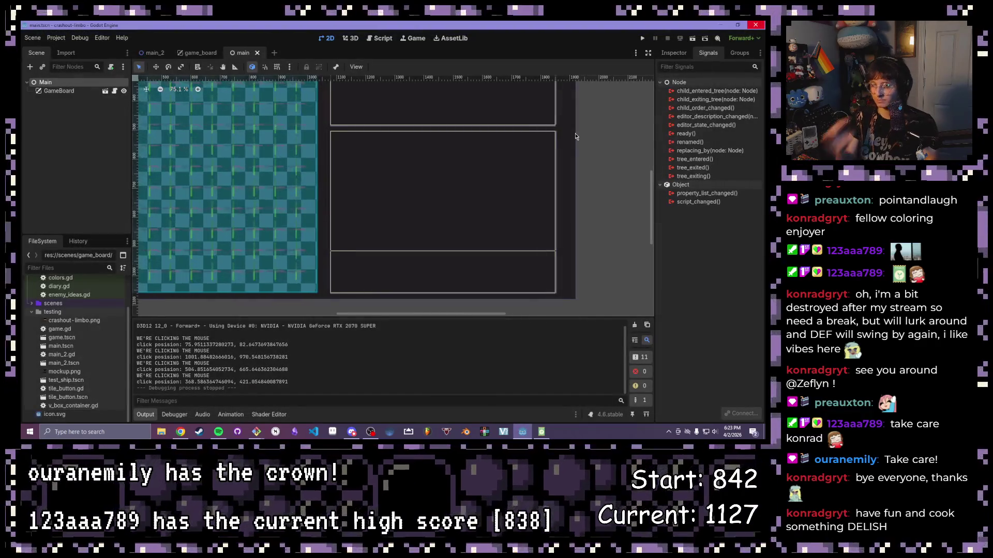
Step: Collapse the testing folder, expand scenes in FileSystem, and begin attaching a script to Main
scroll(352, 201, down, 3)
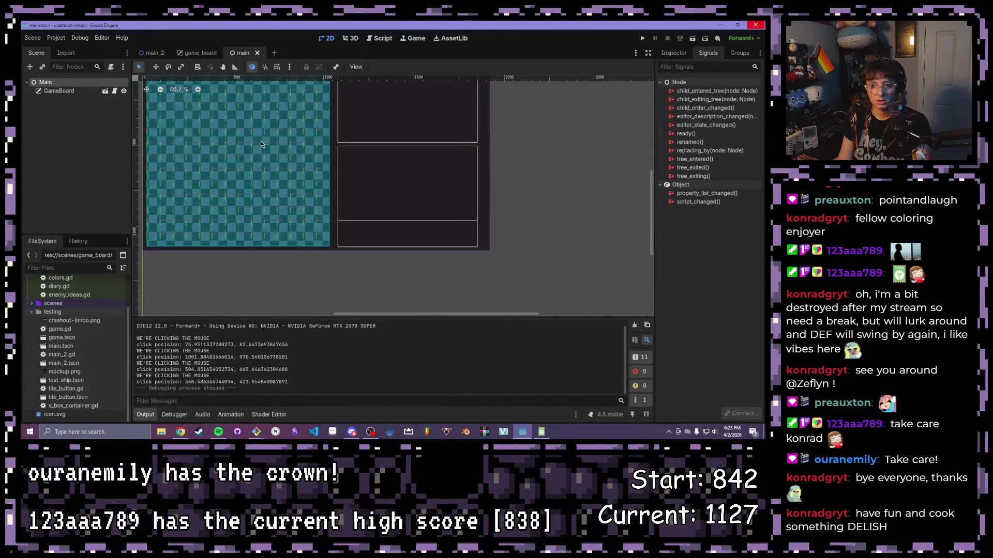
click(32, 312)
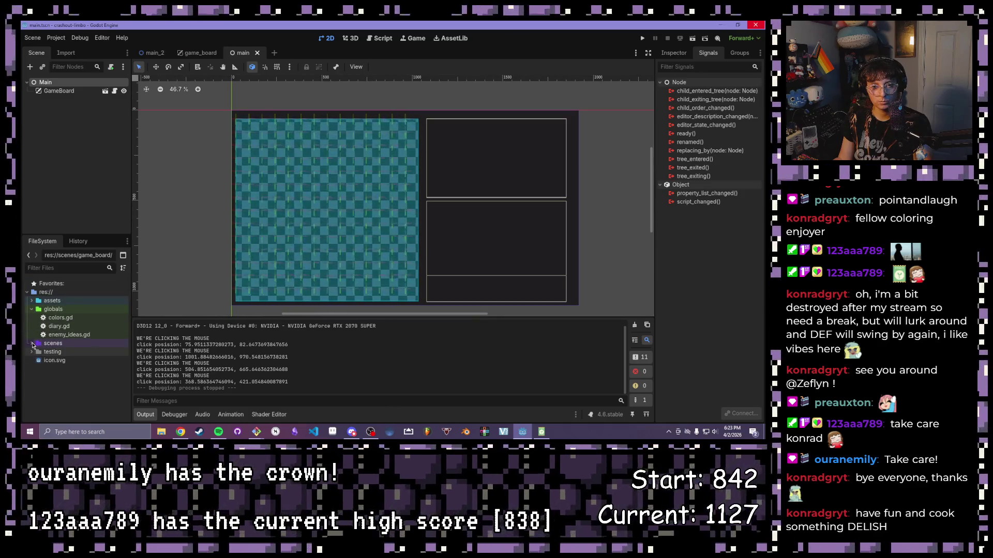
click(32, 344)
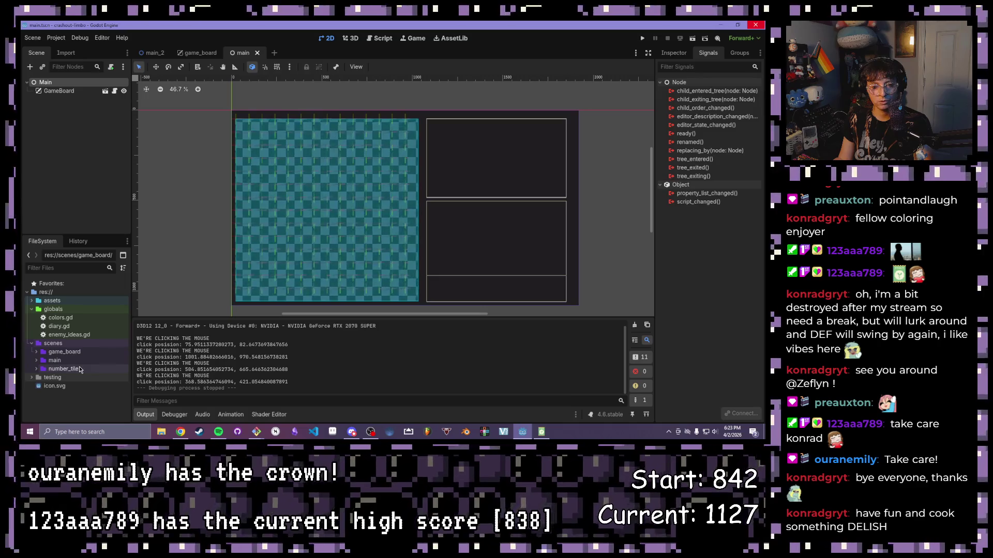
click(111, 67)
Step: Create main.gd for Main and open the connect dialog for GameBoard's calculate_tiles signal
key(Return)
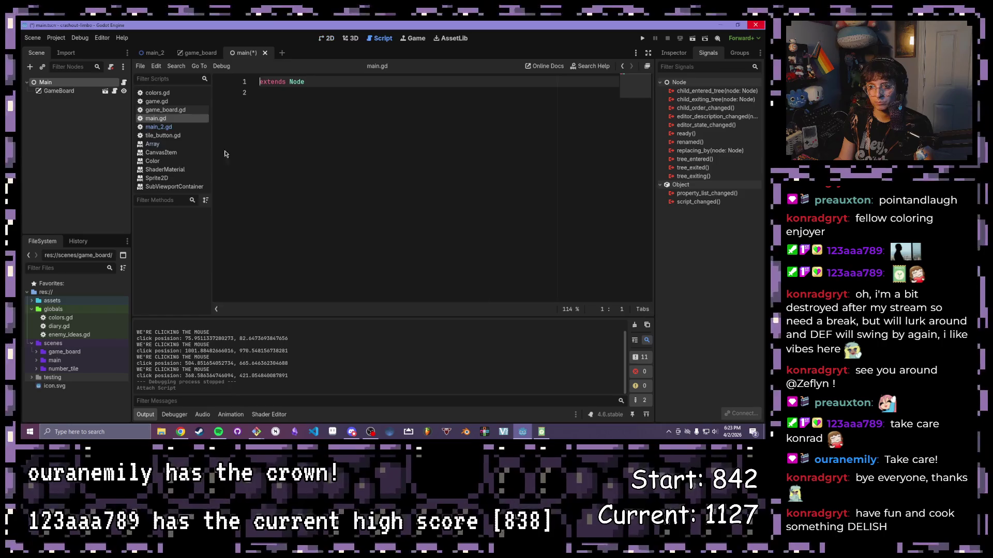
click(438, 145)
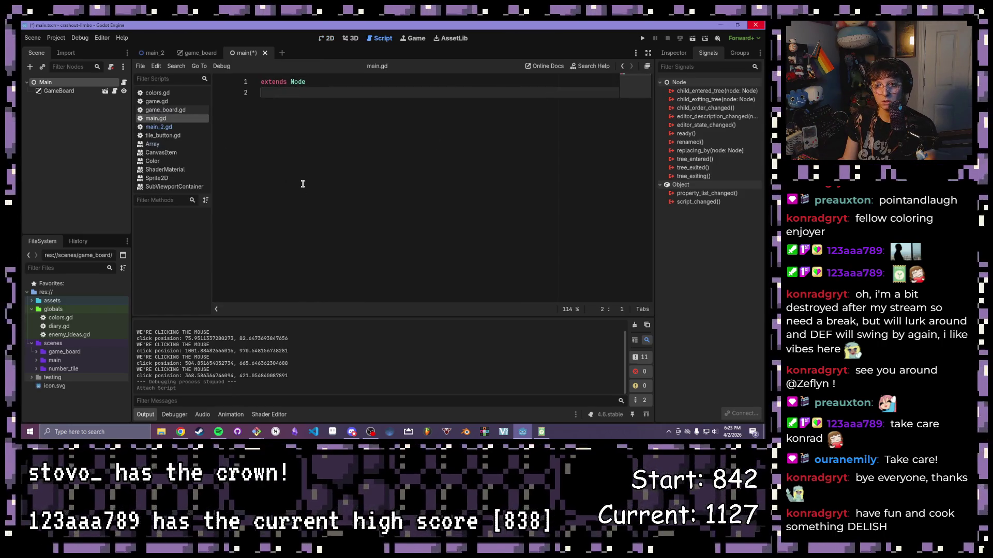
click(59, 91)
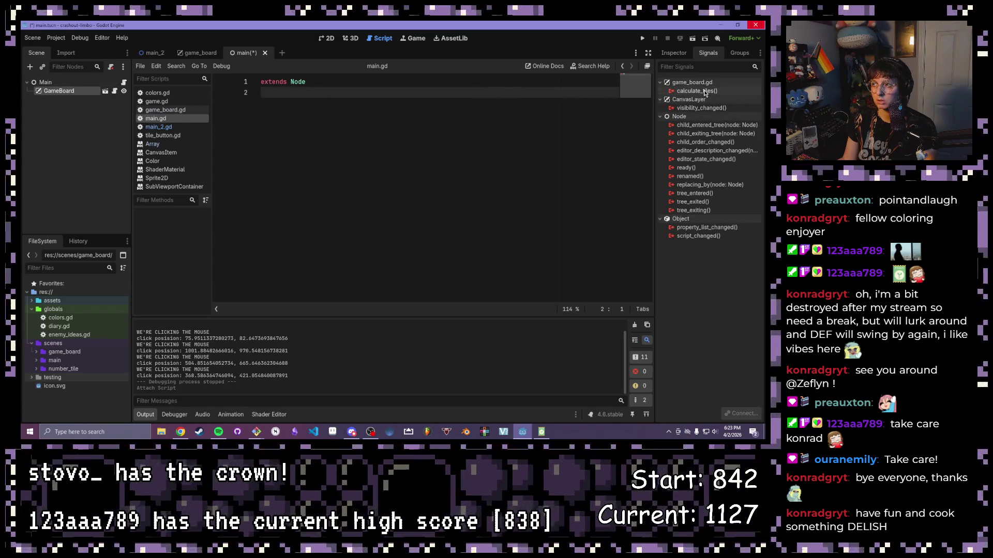
double_click(705, 92)
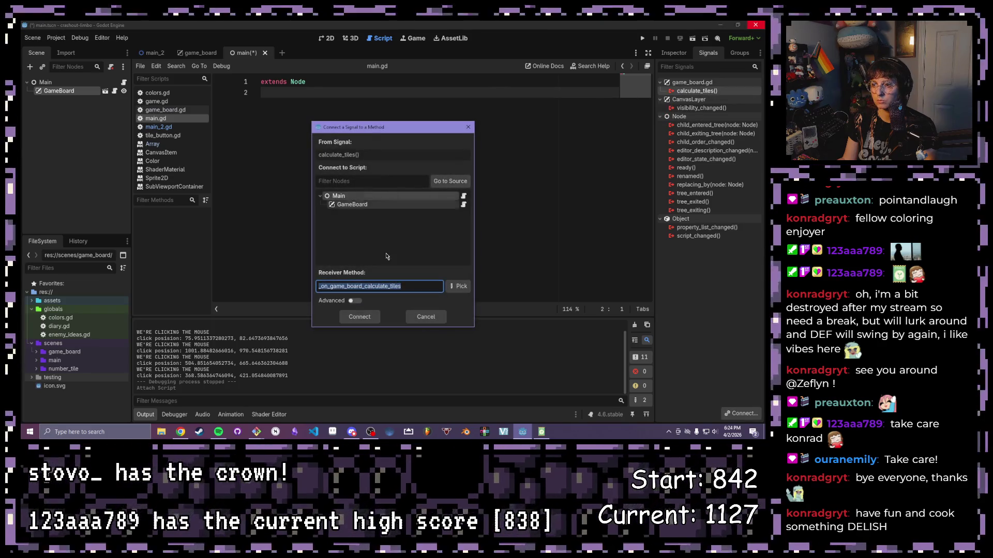
Step: Connect calculate_tiles to main.gd, then select lines 4–7 of main_2.gd's handler
click(360, 317)
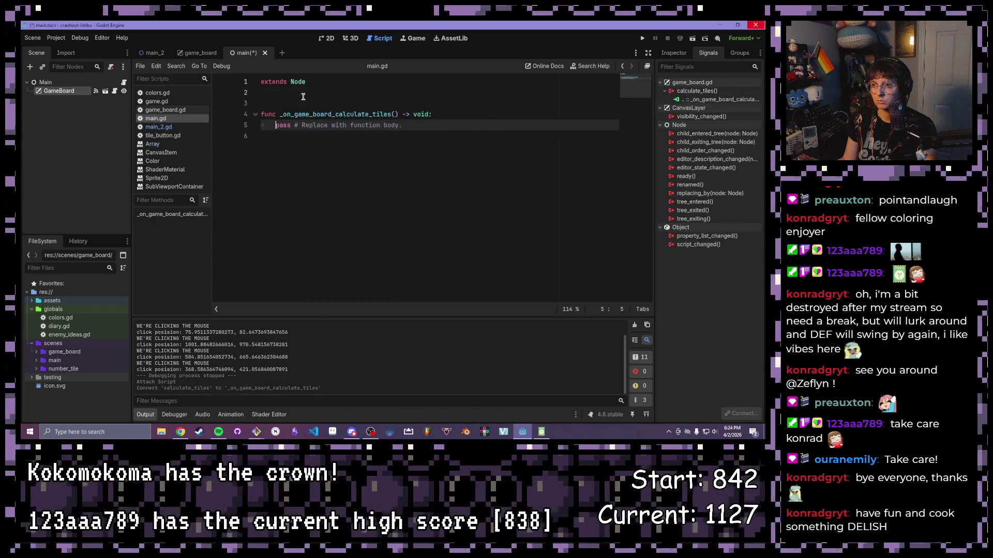
click(153, 53)
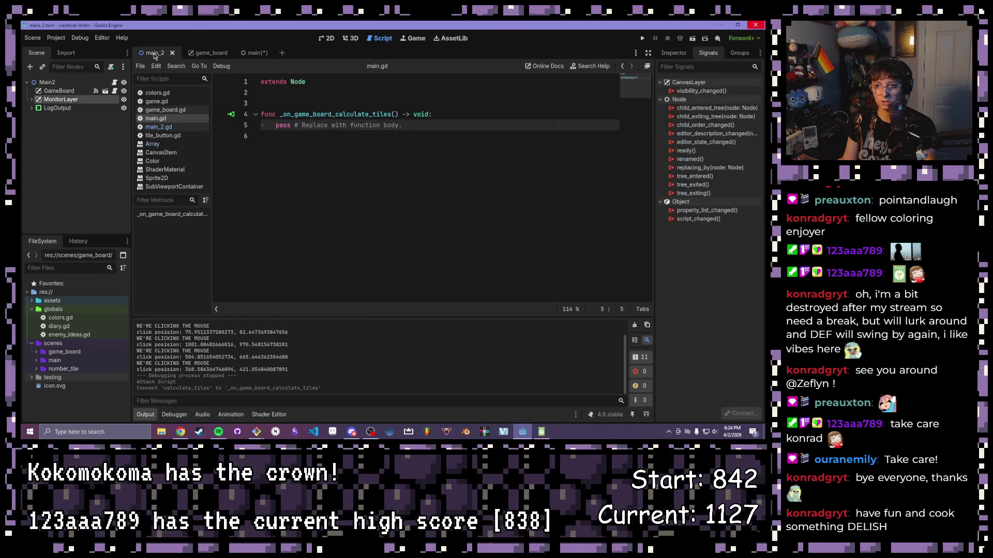
click(162, 127)
drag(441, 150, 273, 114)
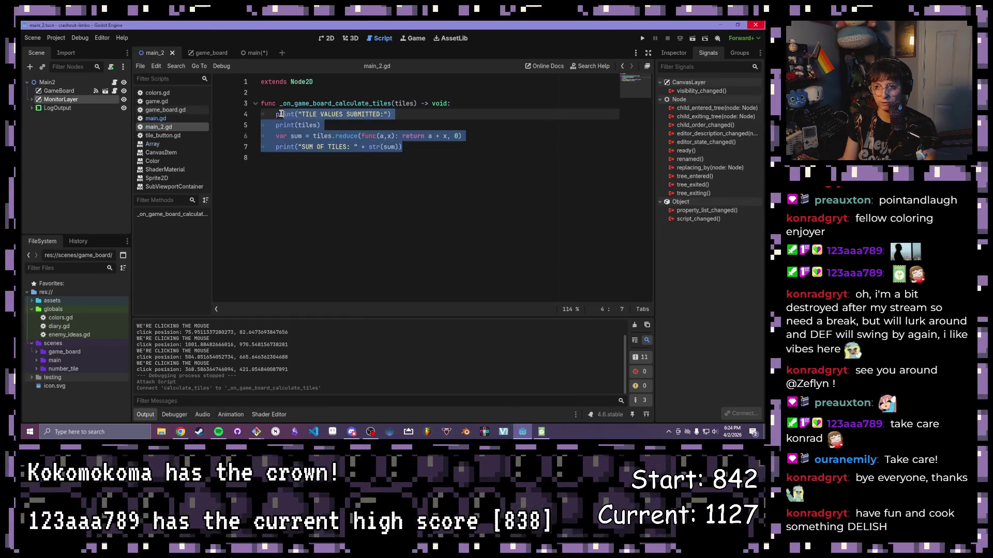
Step: Return to the main scene's script and save it with Ctrl+S
click(248, 53)
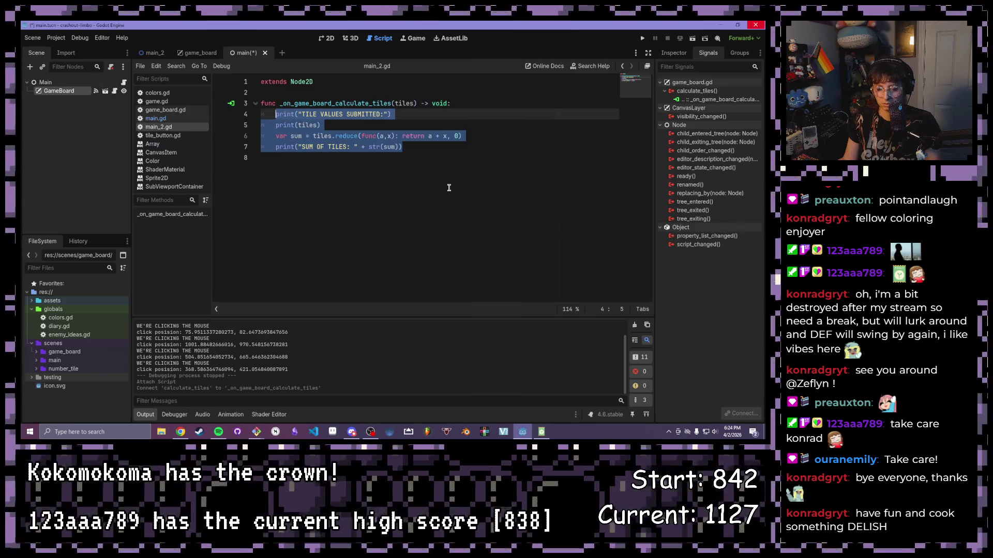
key(Right)
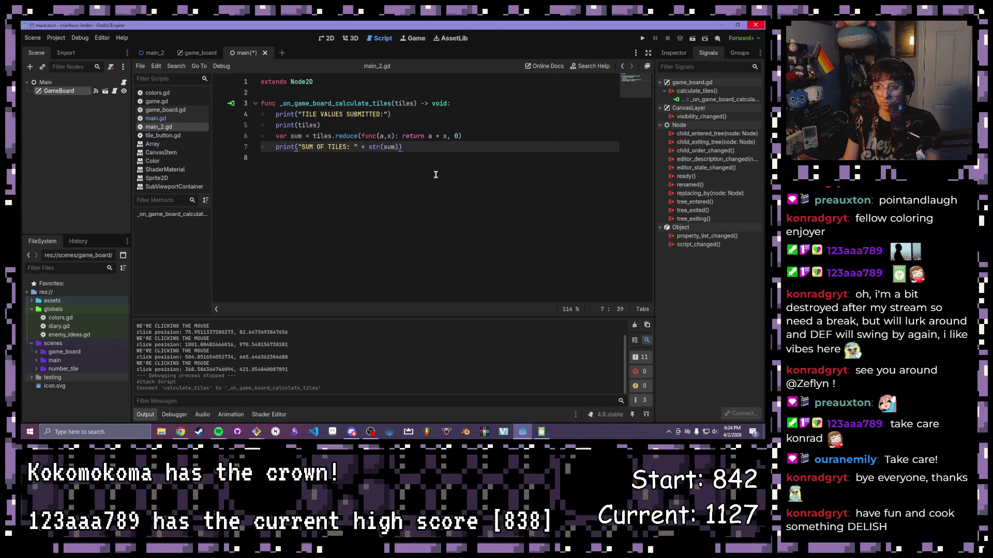
key(Down)
key(BackSpace)
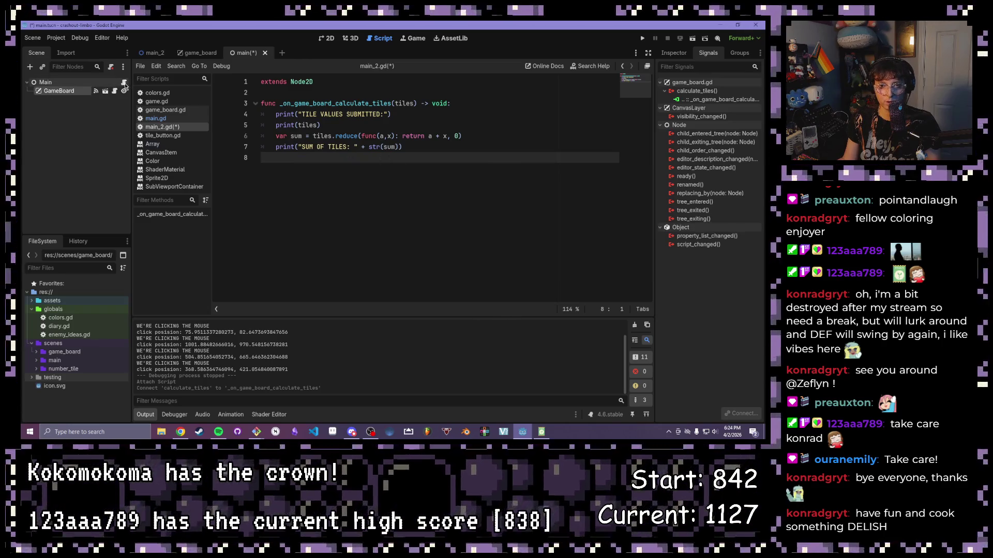
key(Left)
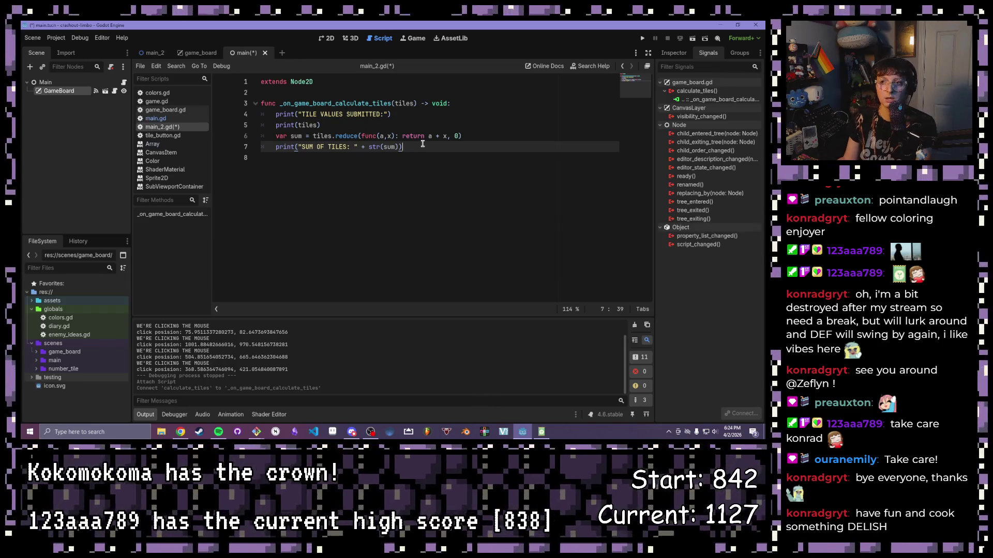
click(434, 176)
key(ctrl+s)
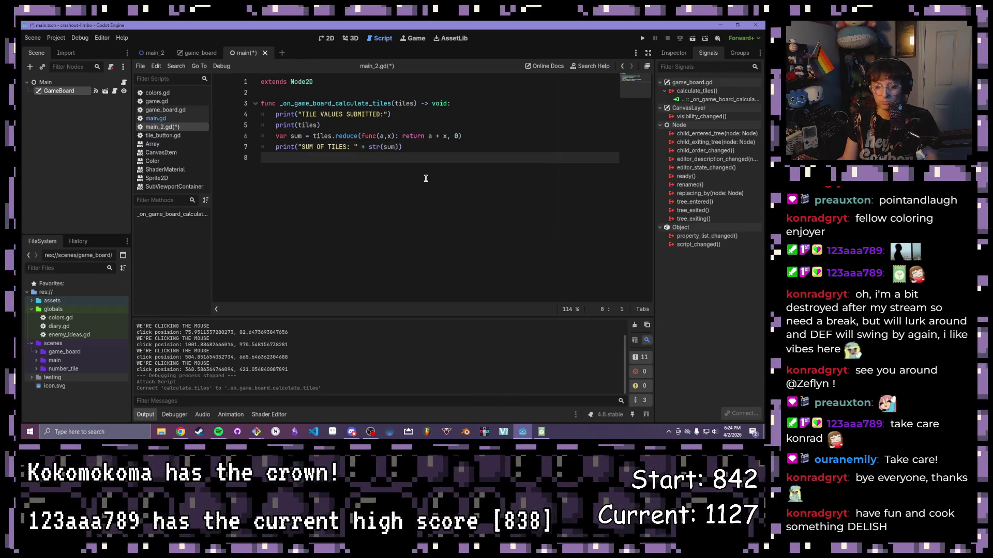
Step: Run the game, click the top-left tile, and view the 'expected 0 arguments but got 1' error
click(642, 38)
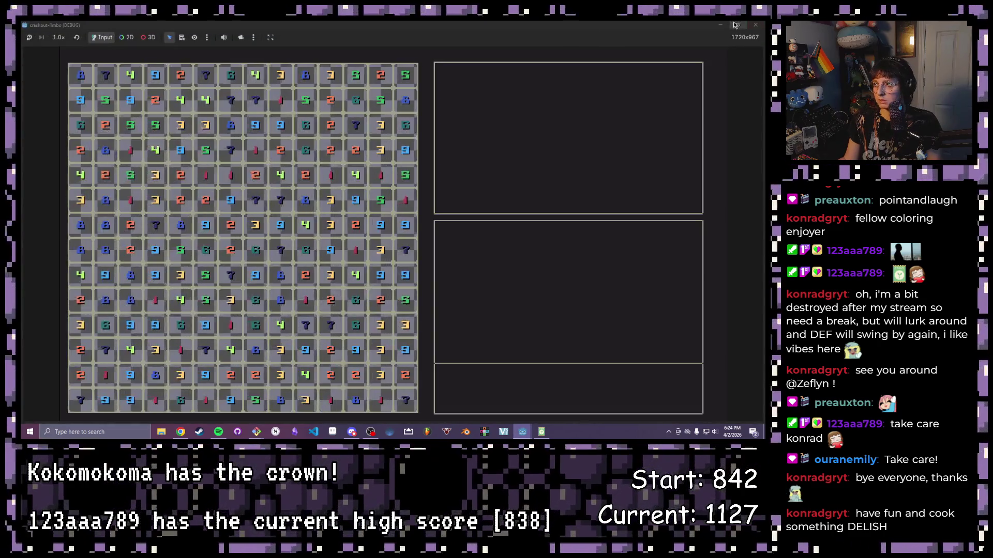
click(734, 25)
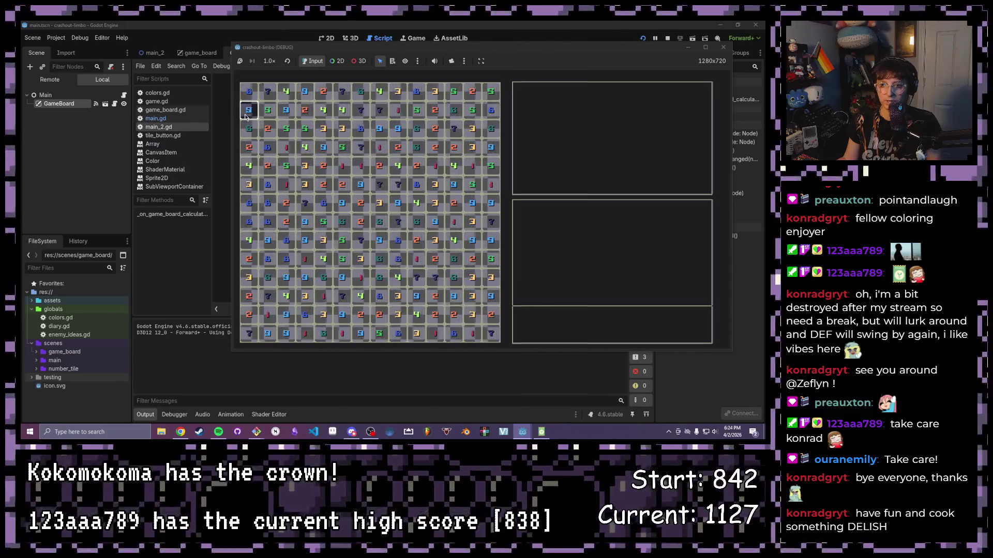
drag(301, 55, 375, 88)
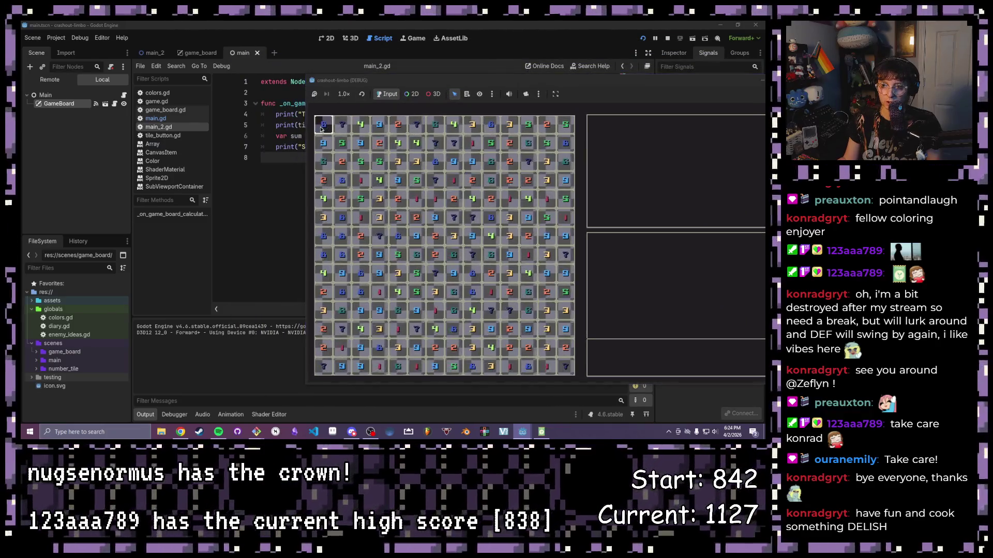
click(471, 201)
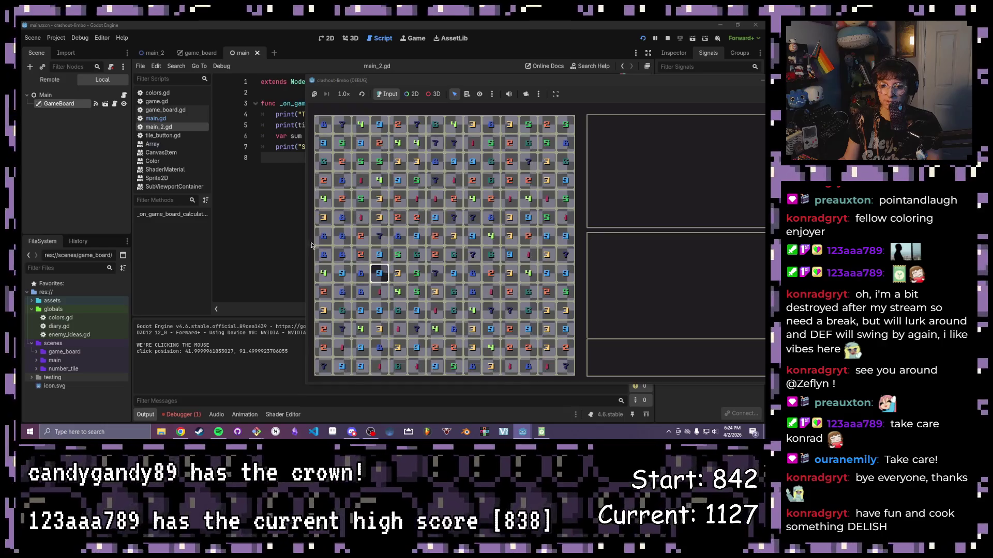
click(183, 414)
click(213, 319)
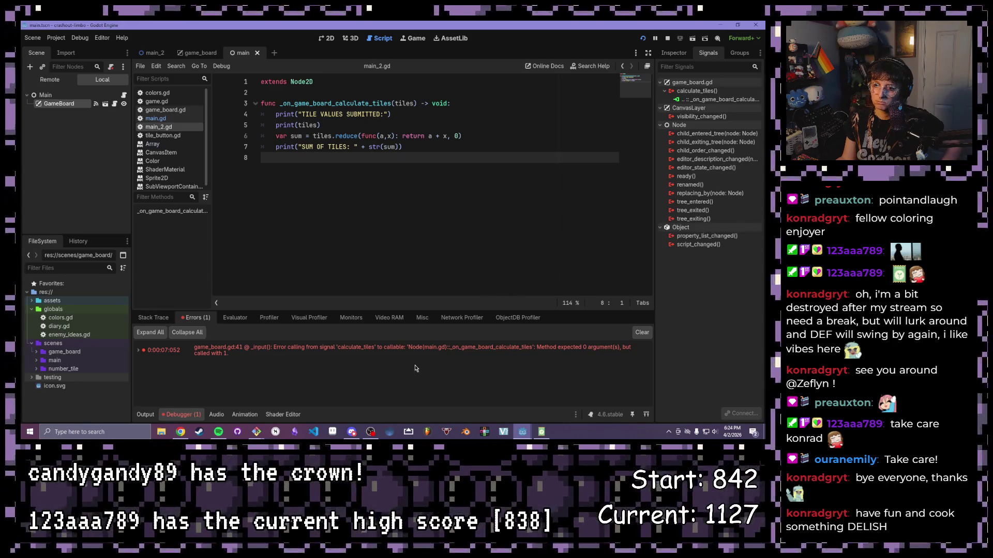
Step: Paste main_2.gd's print-and-sum lines over the pass line in main.gd's handler
key(ctrl+shift+Tab)
key(ctrl+shift+Tab)
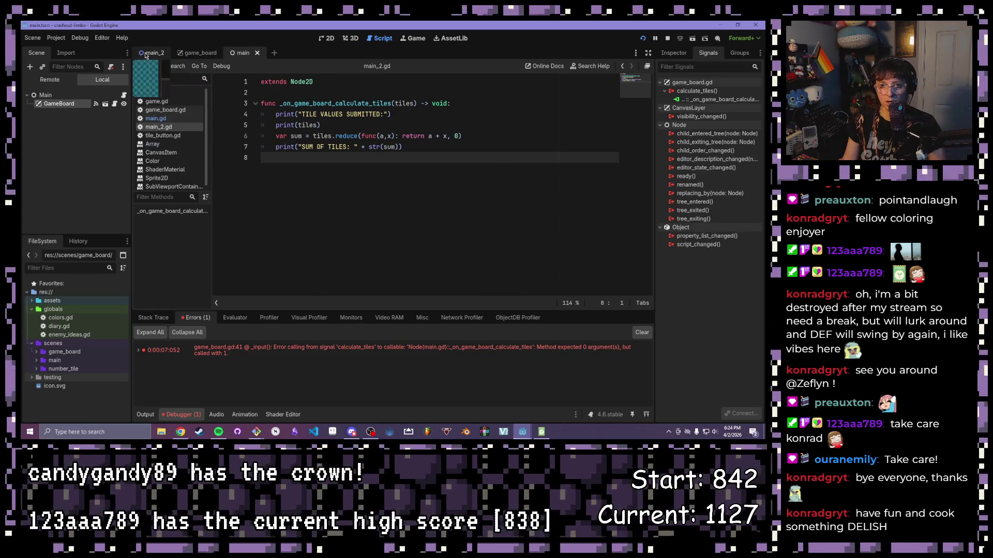
key(ctrl+Tab)
key(ctrl+Tab)
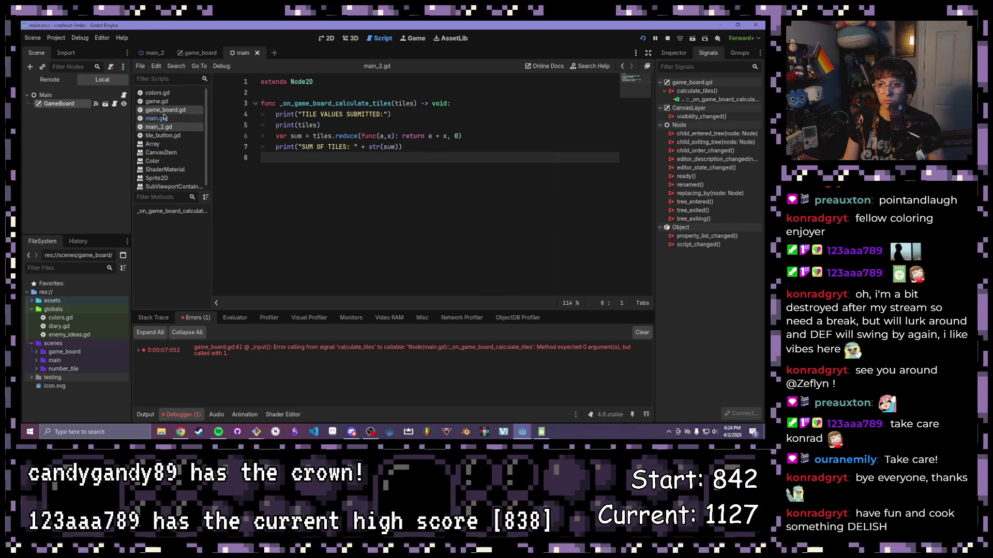
click(124, 94)
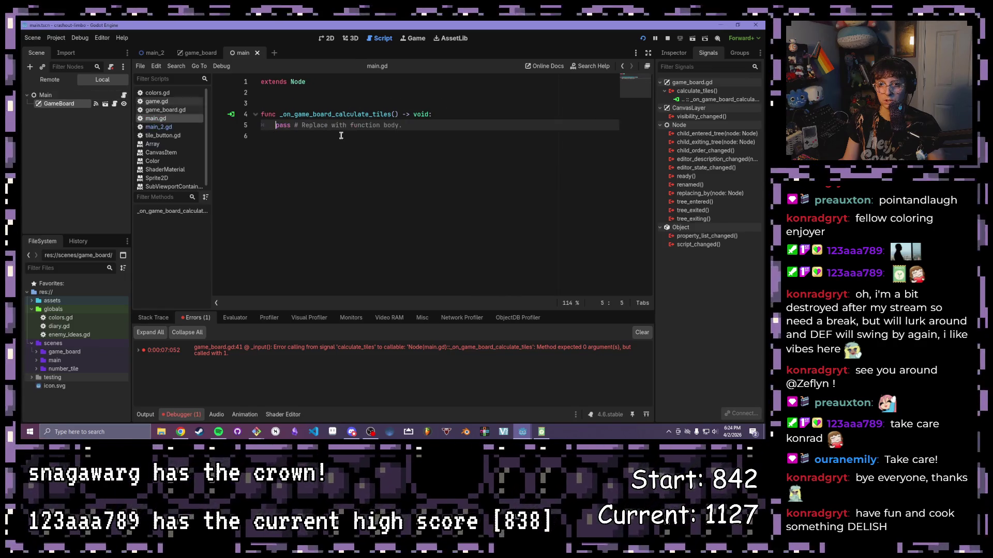
click(397, 114)
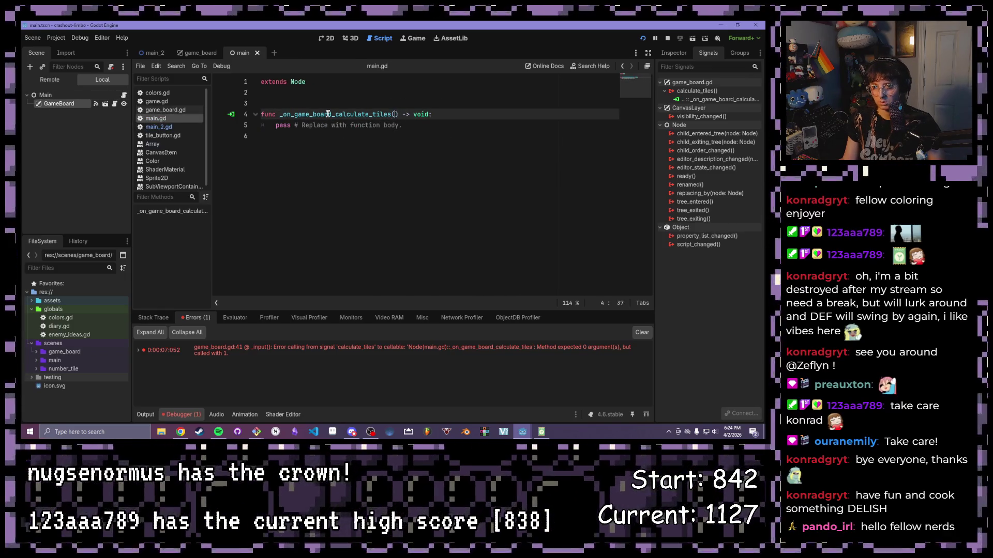
click(152, 128)
drag(408, 149, 273, 112)
key(ctrl+c)
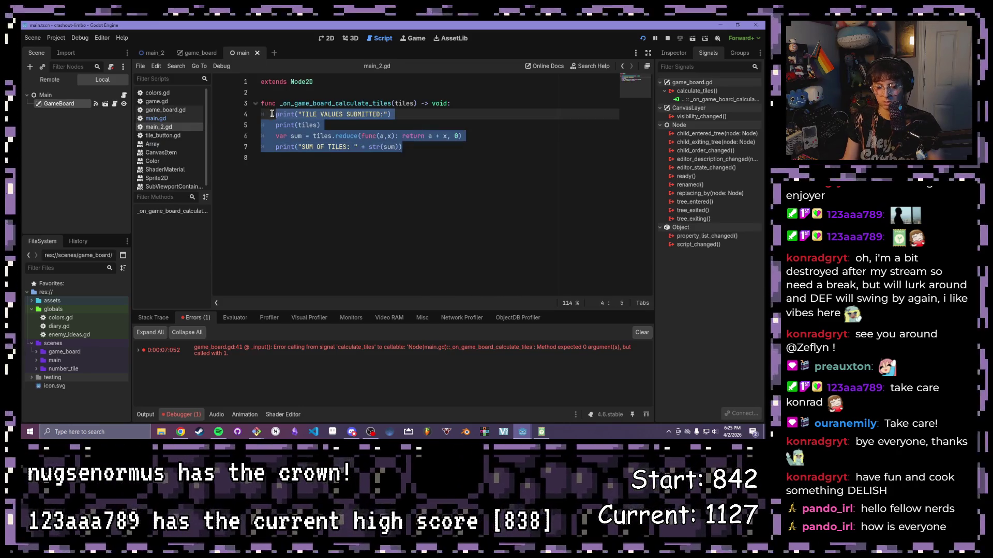
click(155, 109)
click(155, 118)
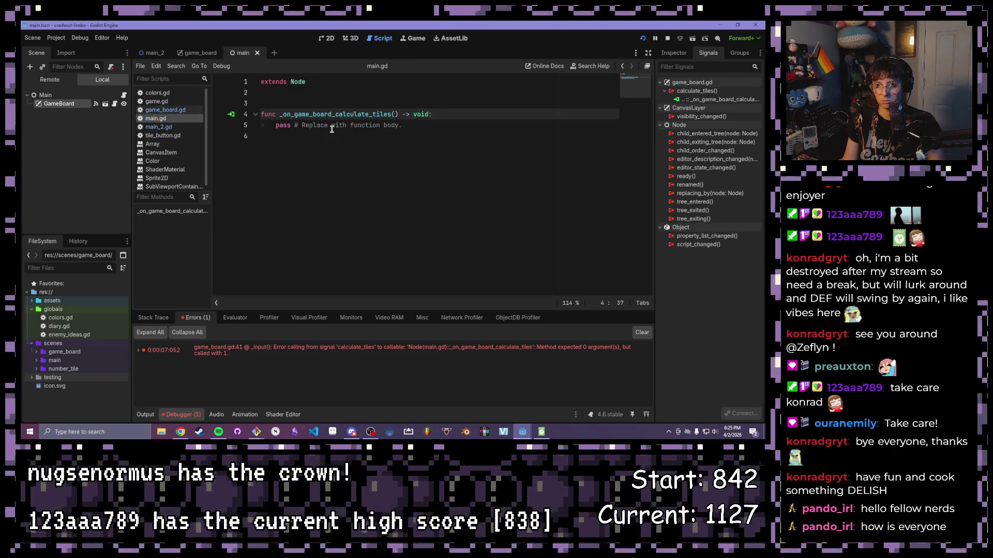
click(332, 128)
key(shift+Home)
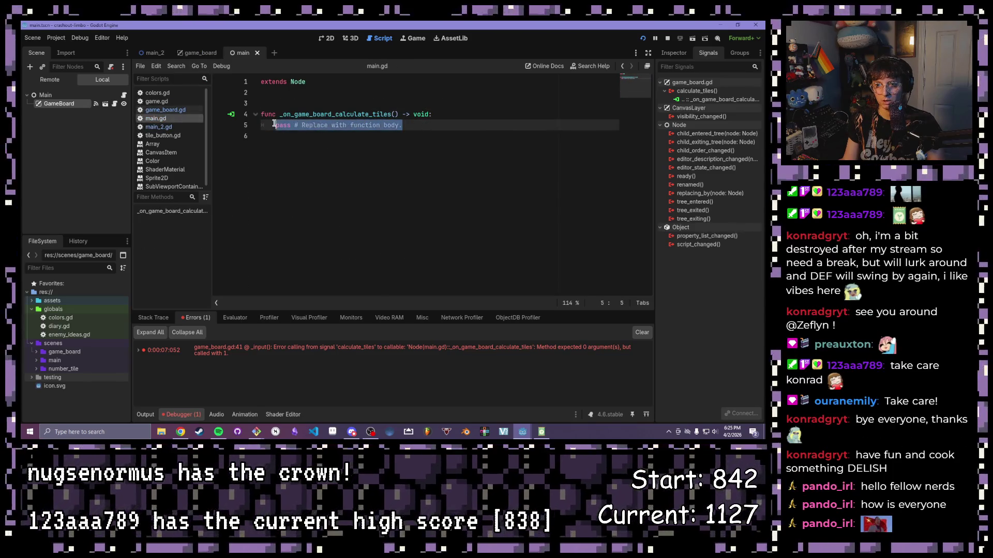
key(ctrl+v)
Step: Rename the handler's parameter from tile to tiles and run the current scene
click(395, 113)
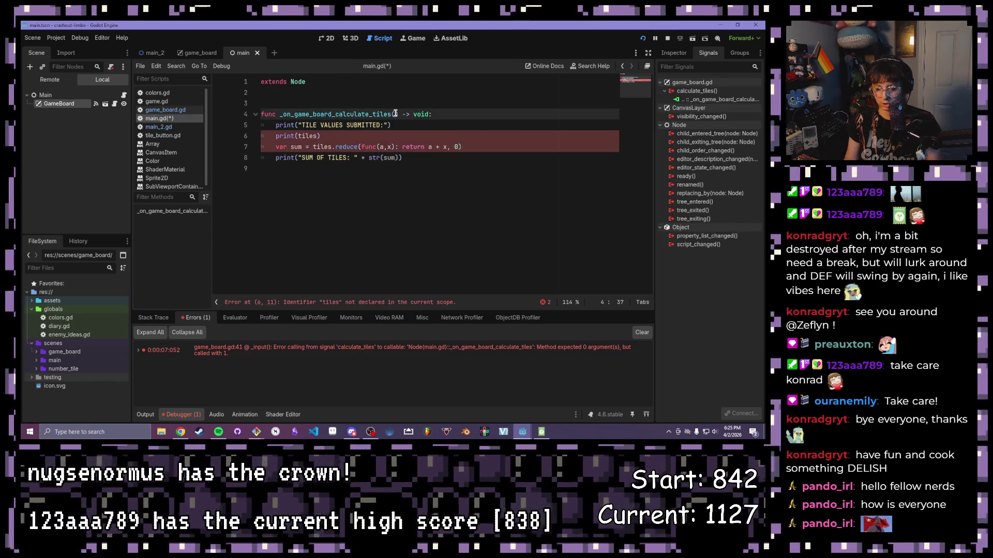
text(tile)
click(365, 136)
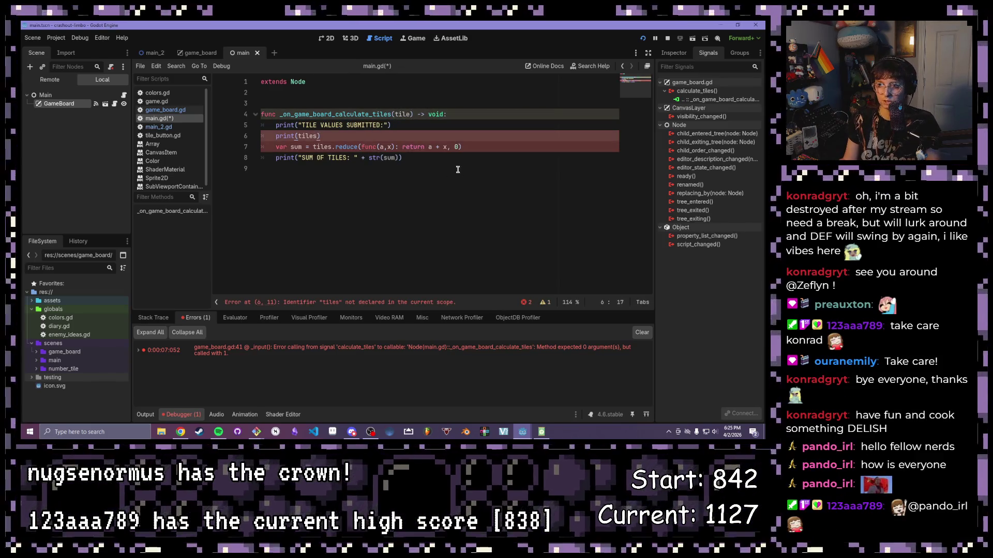
click(458, 170)
click(410, 114)
text(s)
click(491, 170)
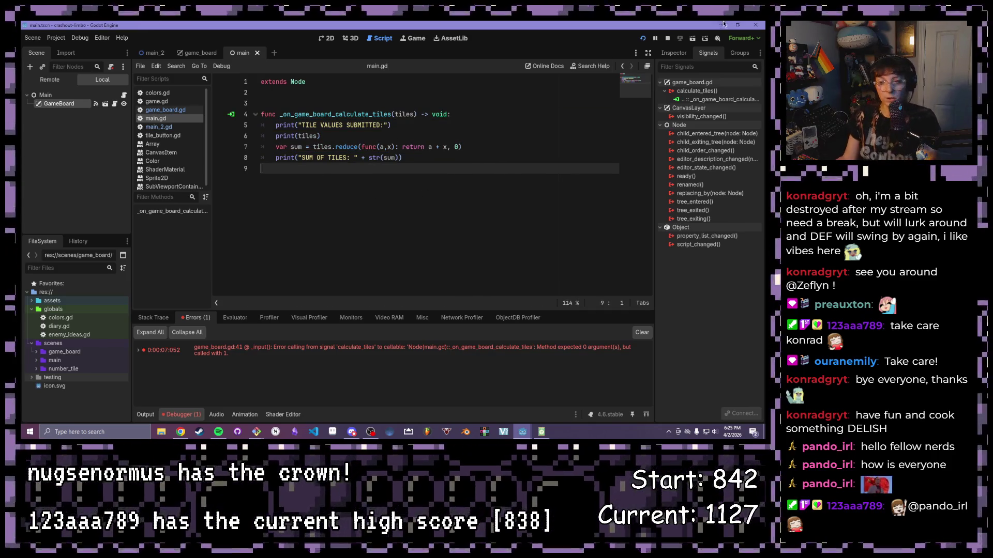
click(693, 38)
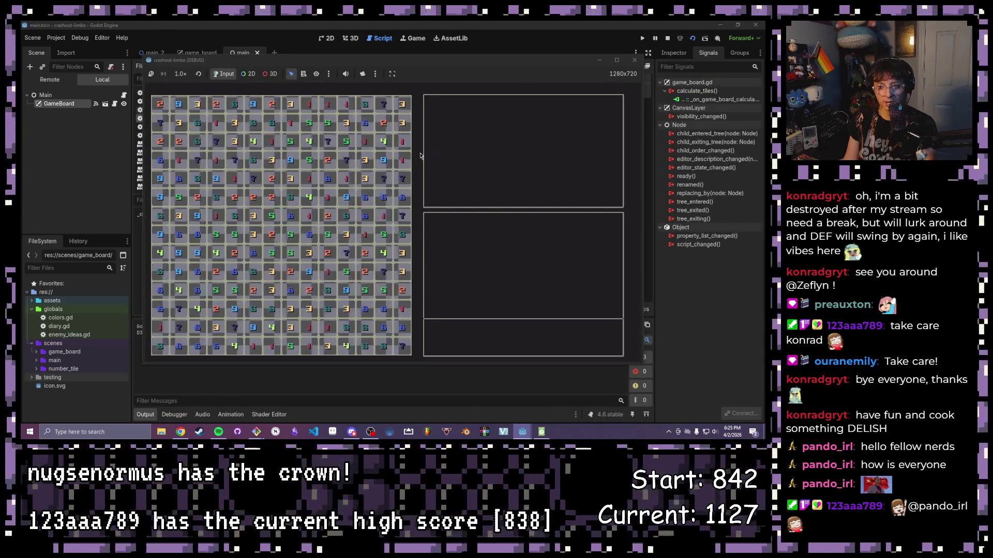
Step: Submit two tile selections, check the printed values and SUM OF TILES, then close the game
click(616, 60)
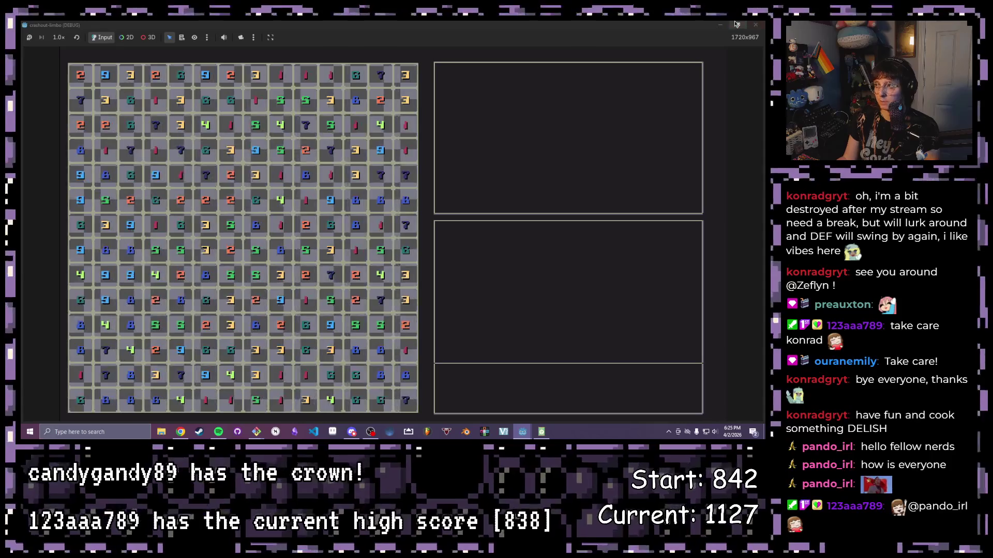
key(super+Down)
click(331, 223)
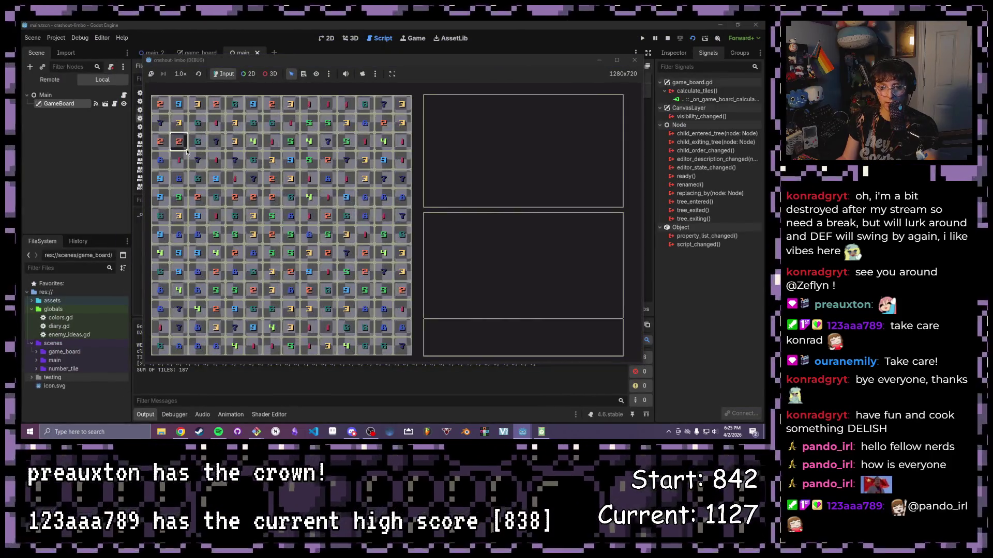
click(290, 271)
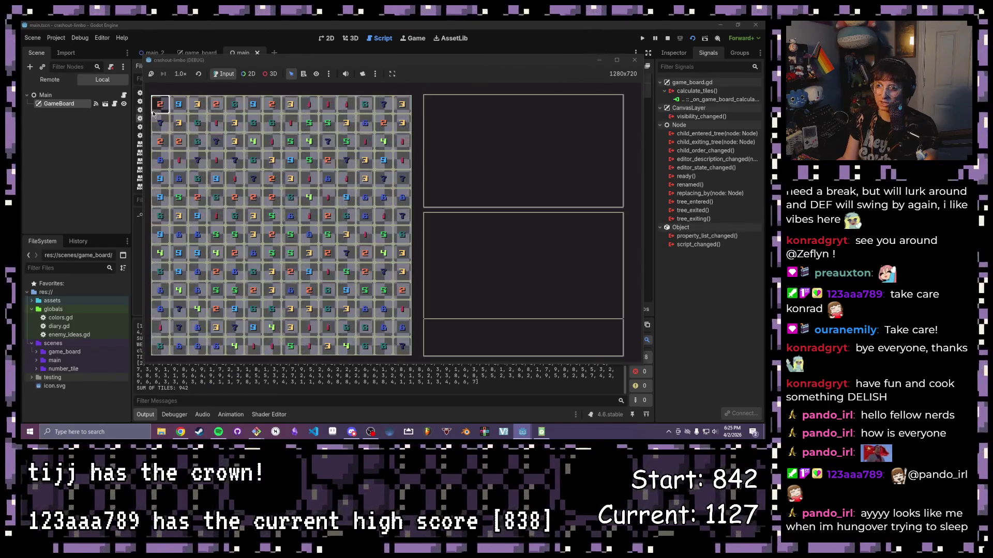
click(618, 61)
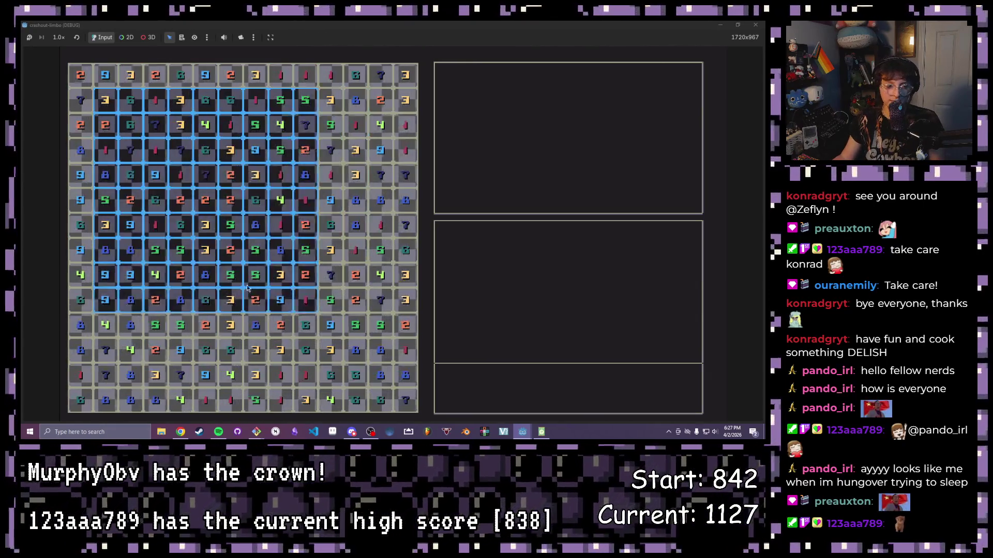
click(372, 368)
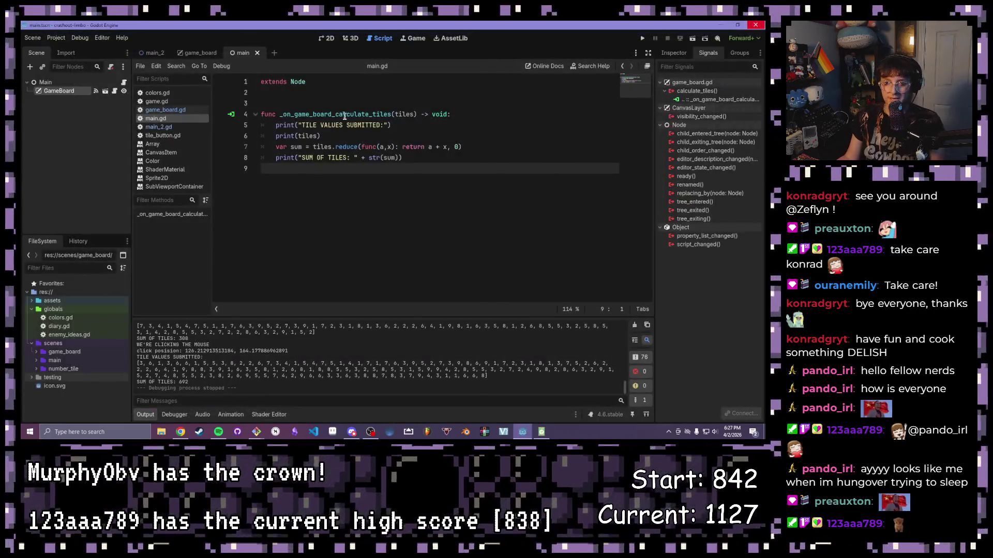
Step: Close the main scene and open number_tile.tscn from the number_tile folder
click(394, 157)
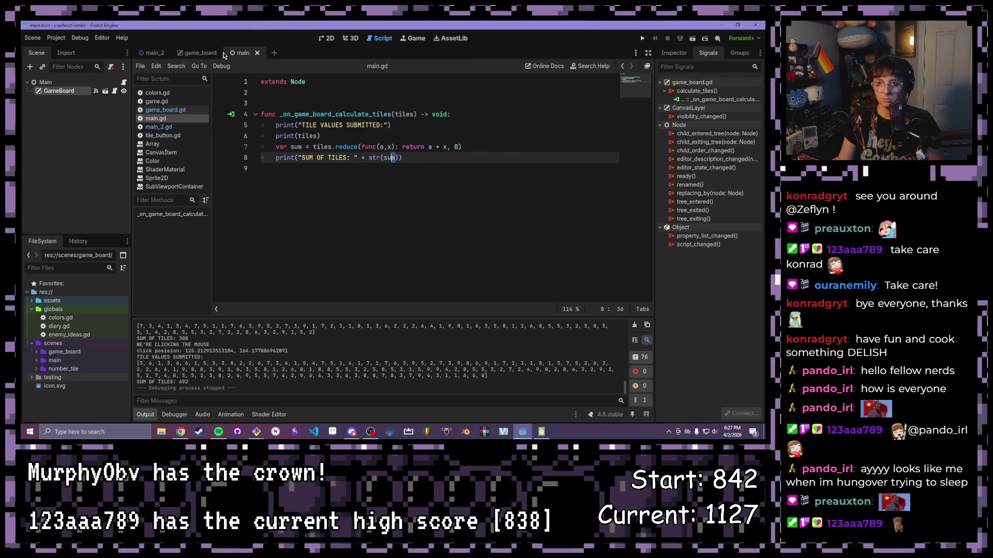
click(258, 53)
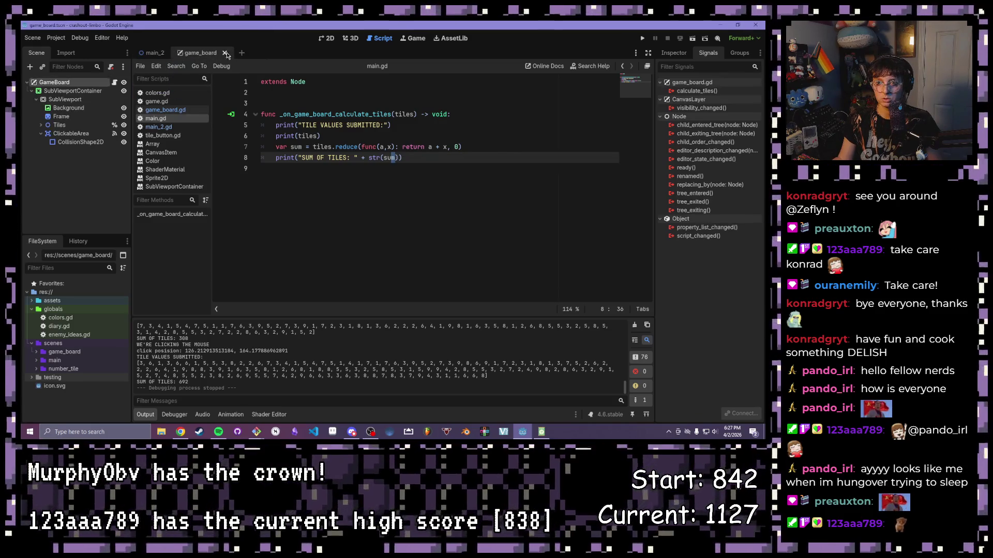
click(33, 369)
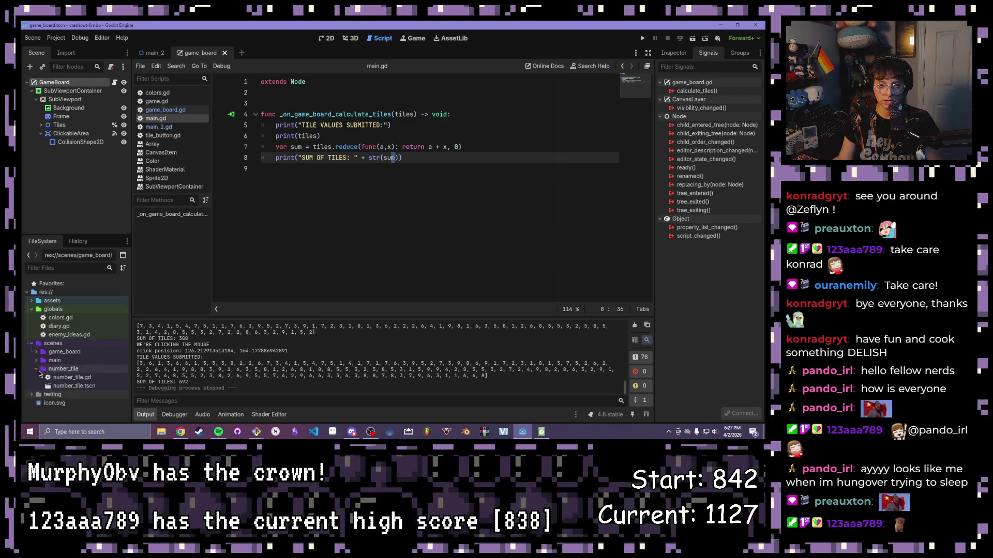
double_click(74, 385)
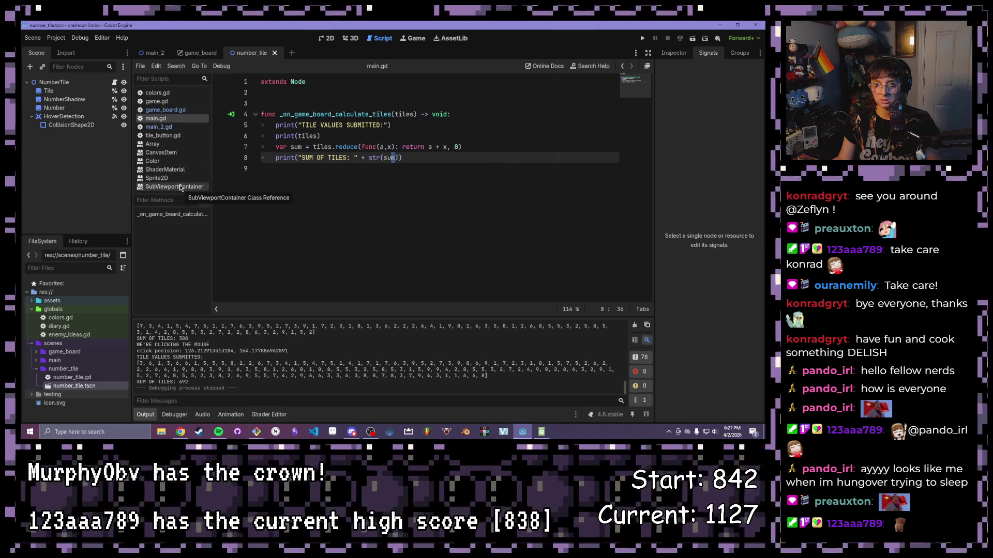
Step: Keep only number_tile.gd open among scripts and show the Tile node's Inspector properties
click(114, 83)
right_click(179, 137)
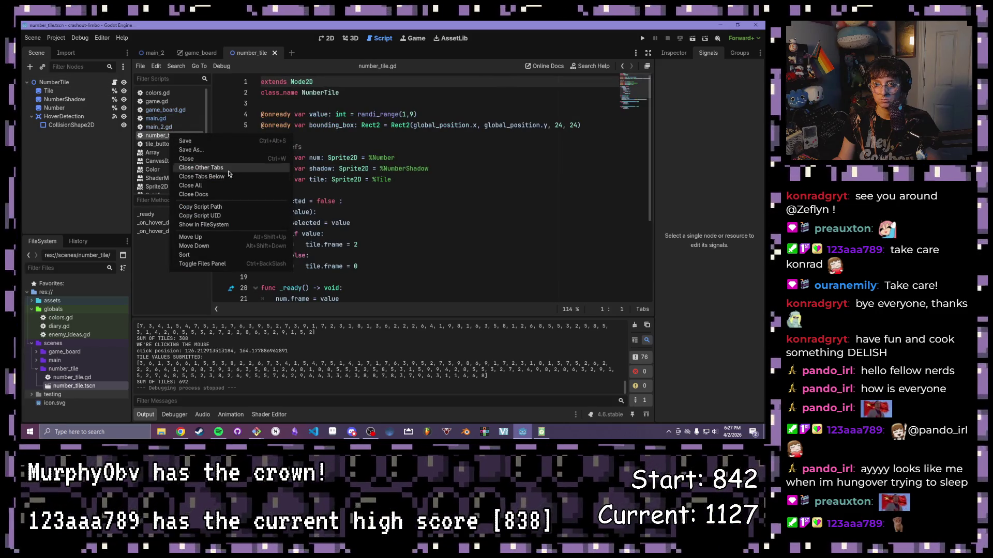
click(200, 168)
click(424, 133)
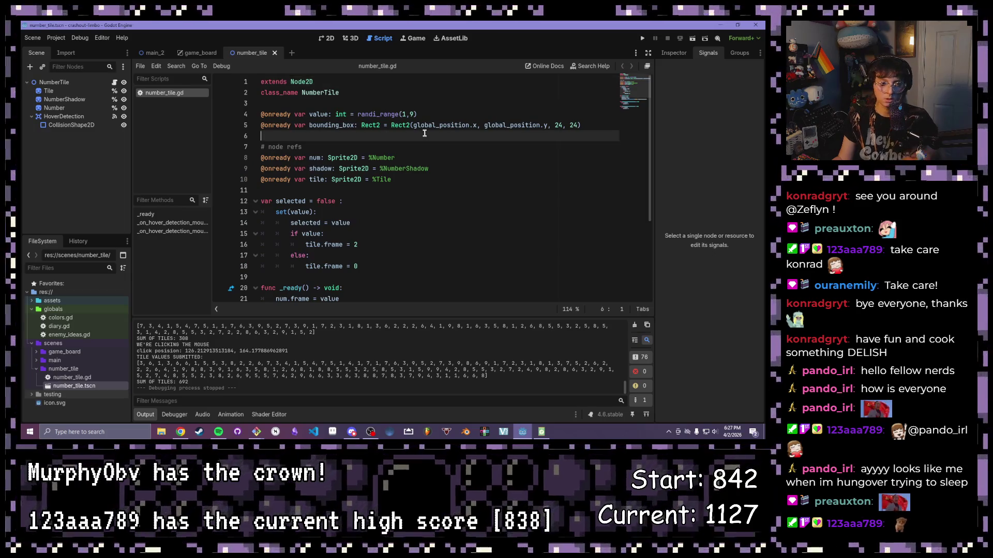
drag(365, 262, 364, 232)
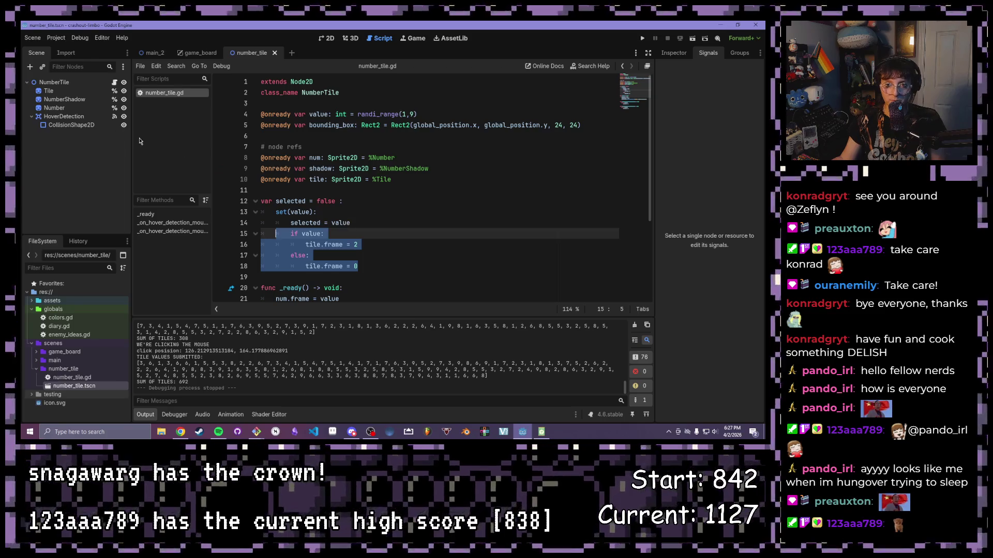
click(51, 91)
click(673, 52)
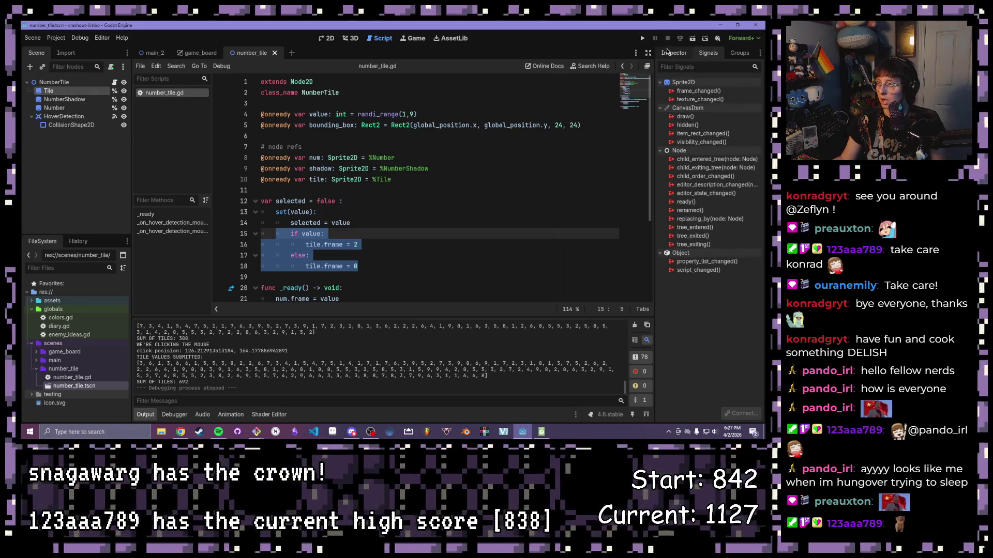
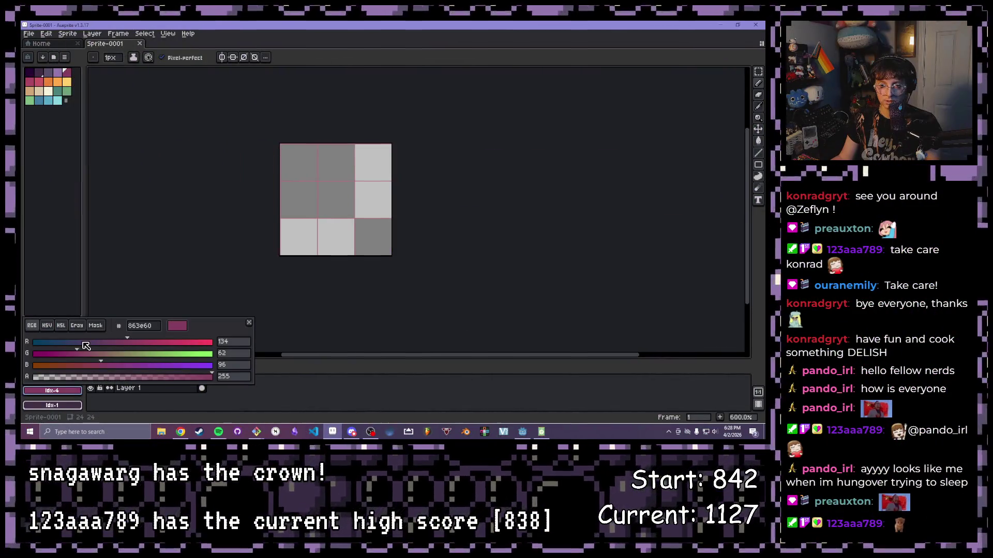
Step: Set the drawing colour to white #FFFFFF and draw a 1px rectangle outline around the sprite
drag(131, 345, 212, 342)
mouse_move(133, 354)
mouse_down()
mouse_move(209, 354)
mouse_move(249, 373)
mouse_up()
key(Escape)
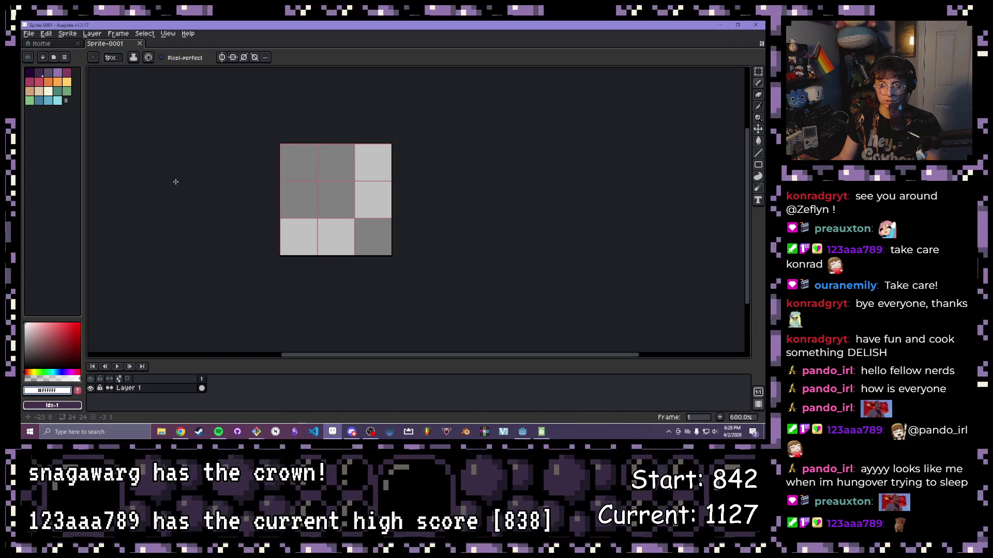
key(g)
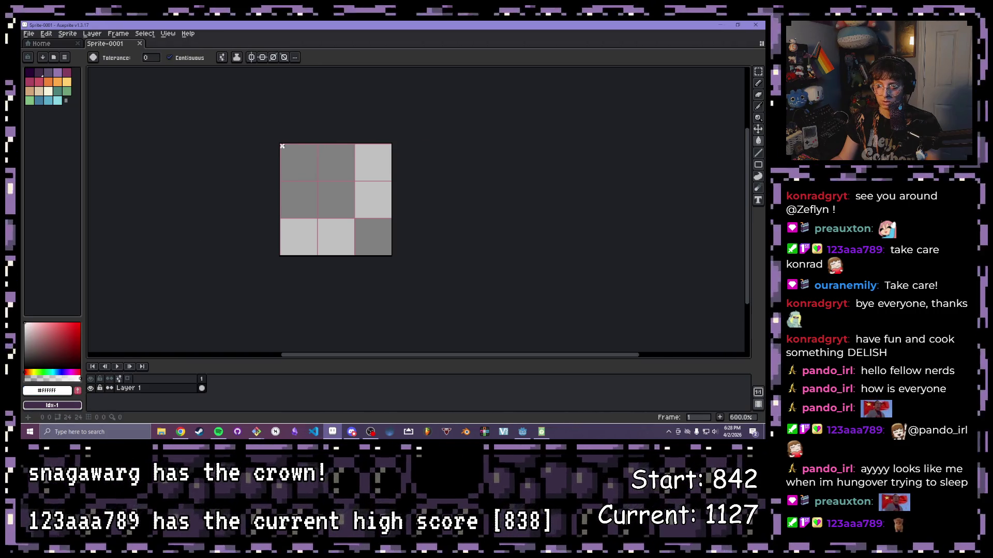
key(b)
key(shift+u)
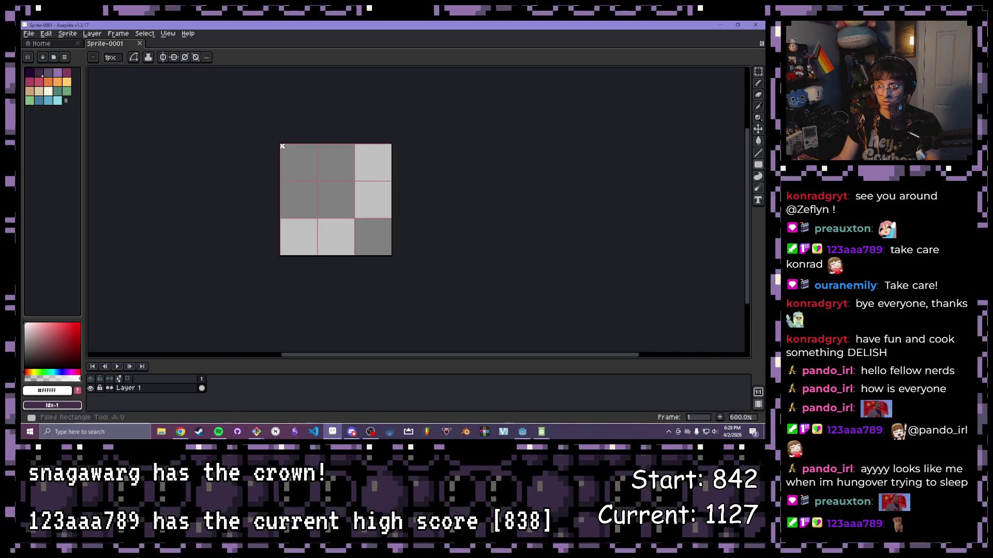
drag(282, 146, 386, 254)
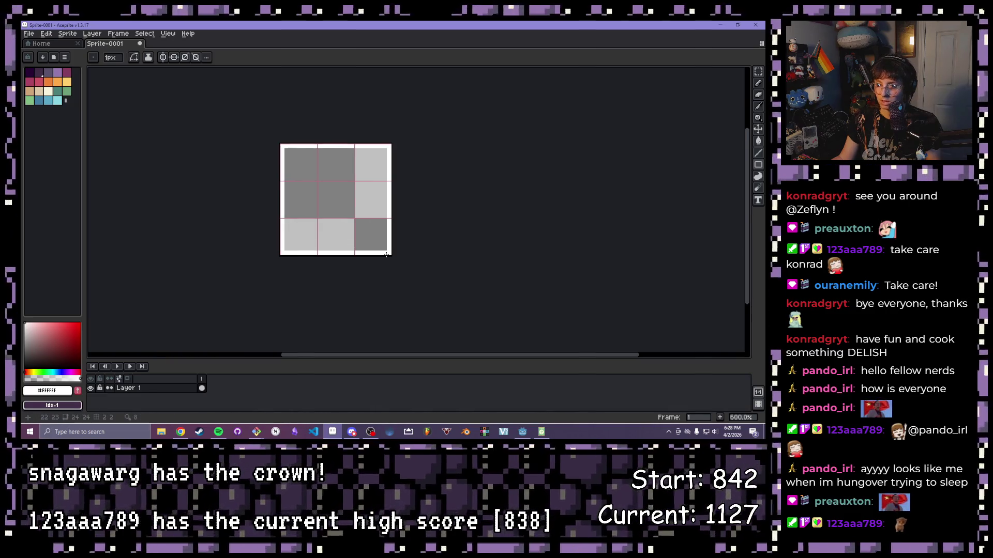
Step: Retouch the outline's bottom corners with the Pencil, undoing the extra top-left pixel
key(b)
click(384, 249)
click(290, 248)
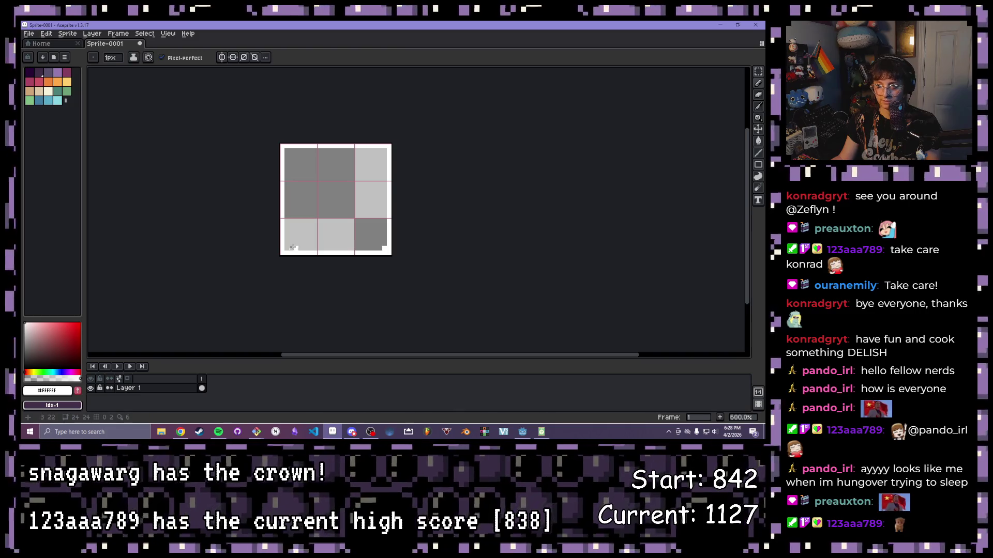
click(287, 151)
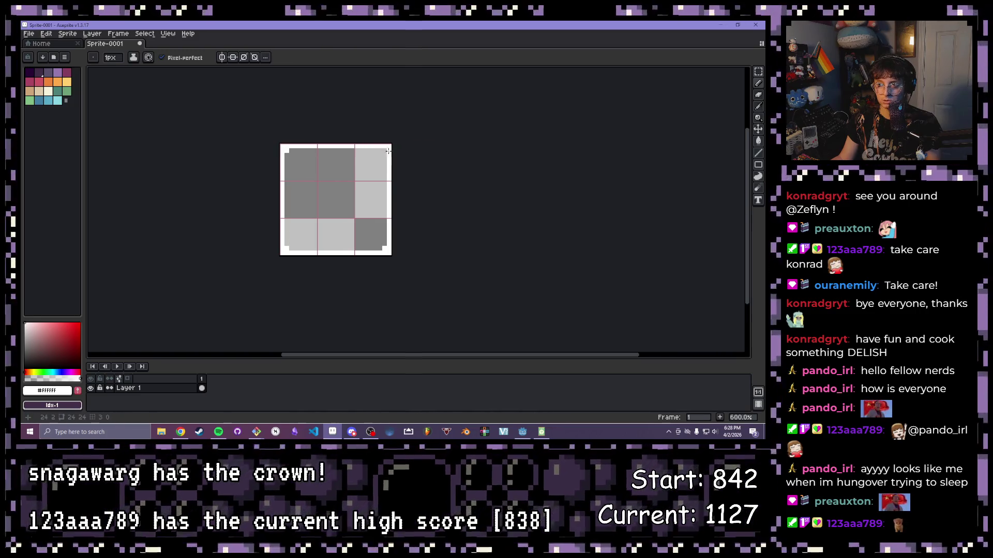
key(ctrl+z)
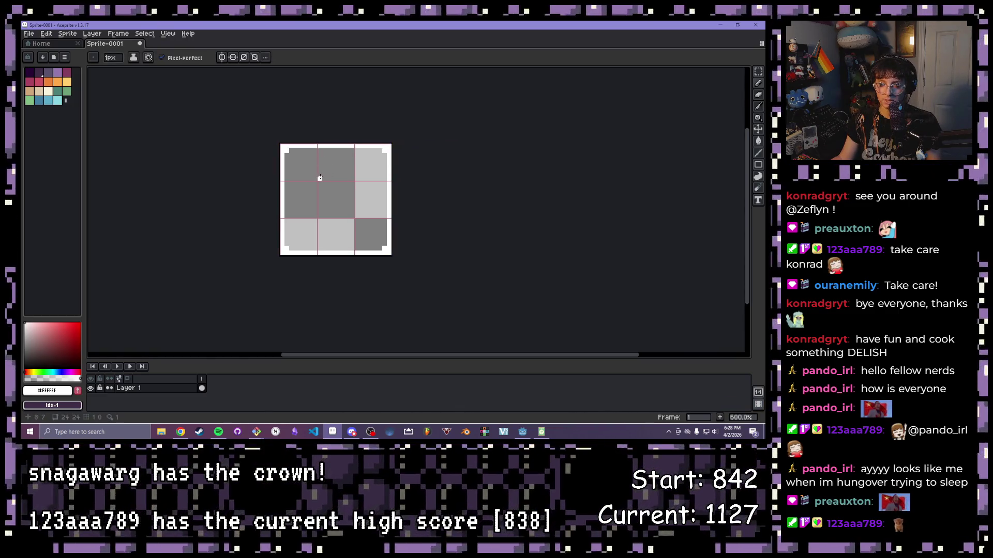
key(g)
click(47, 390)
Step: Set the colour to black #000000 and bucket-fill the tile's interior inside the white border
drag(209, 342, 31, 346)
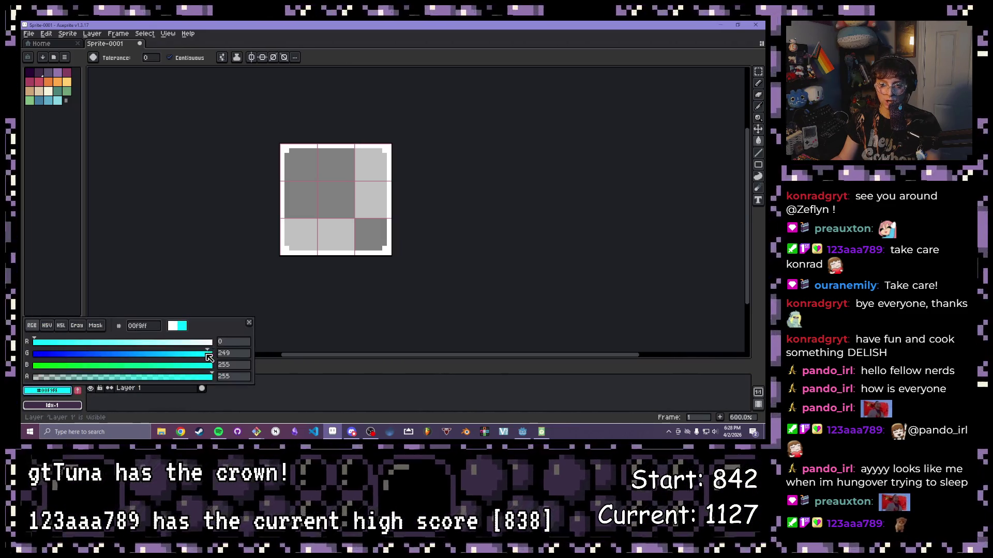
drag(210, 354, 26, 372)
drag(210, 366, 52, 373)
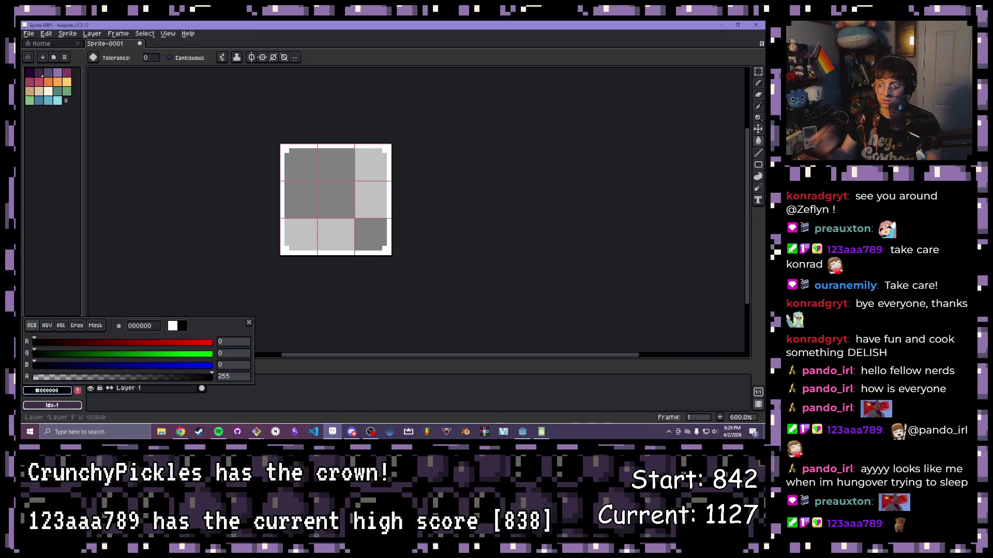
click(351, 204)
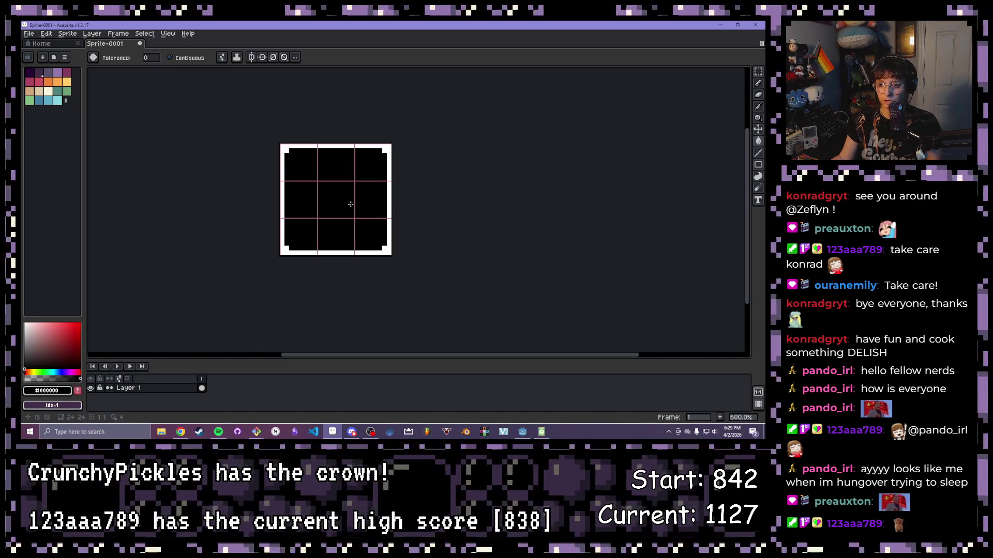
scroll(362, 209, up, 1)
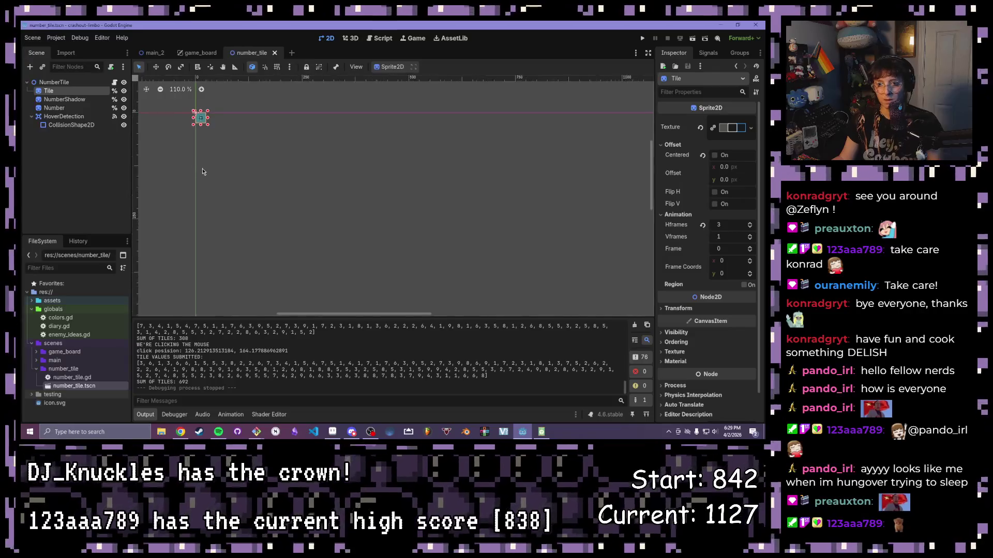
Step: Set the Tile sprite's texture to assets/graphics/tile-mask.png and reset Hframes to 1
scroll(163, 141, up, 7)
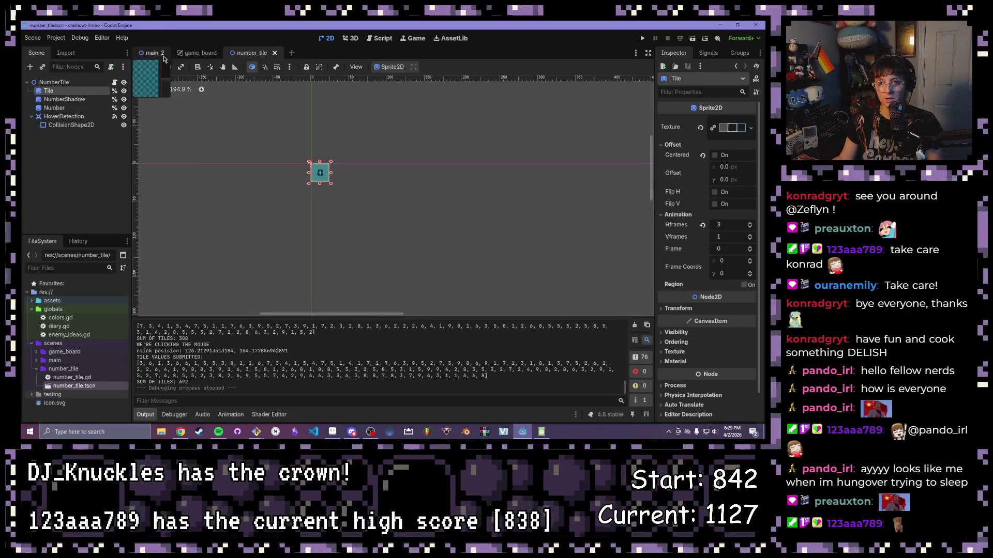
scroll(268, 182, up, 8)
scroll(288, 181, up, 7)
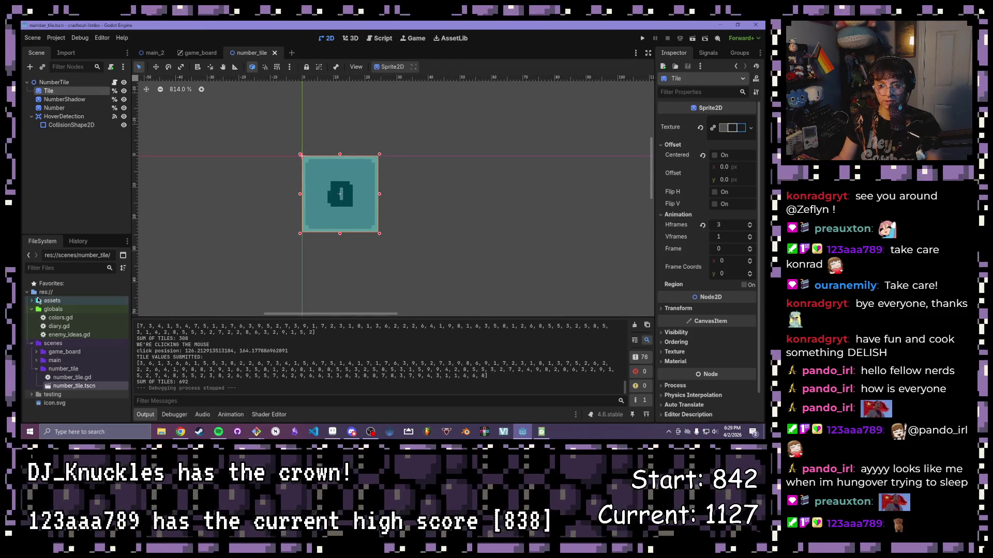
click(32, 309)
click(31, 301)
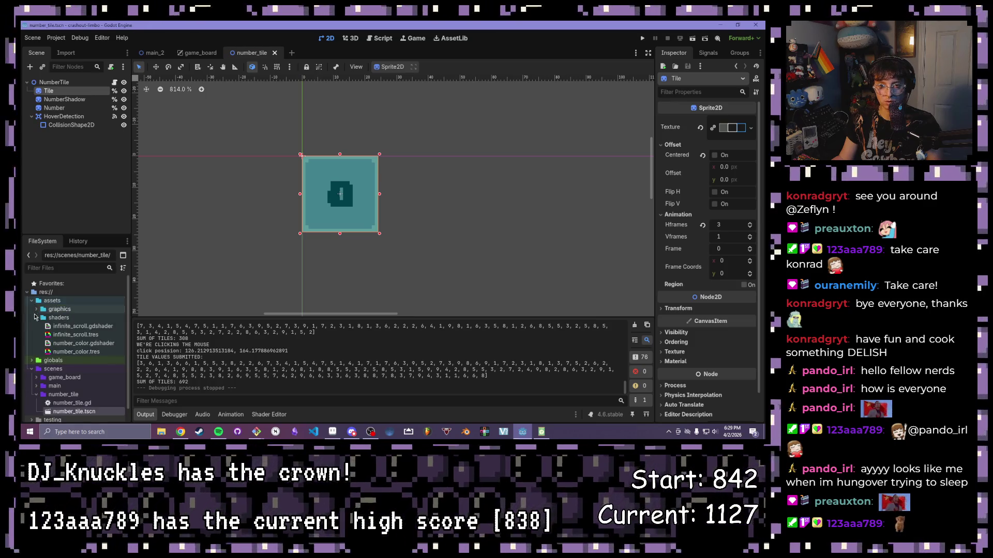
click(36, 309)
scroll(40, 317, down, 1)
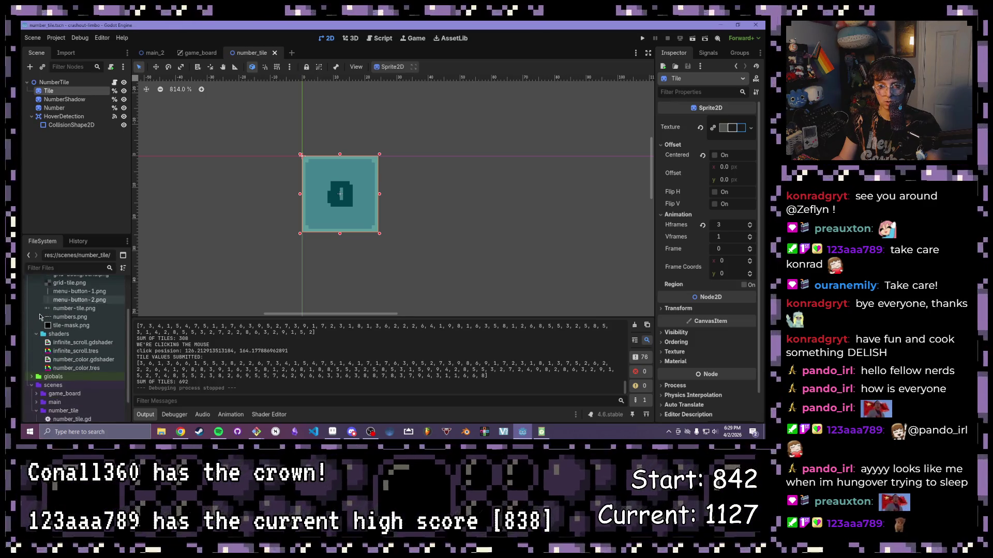
mouse_move(58, 345)
drag(58, 344, 731, 128)
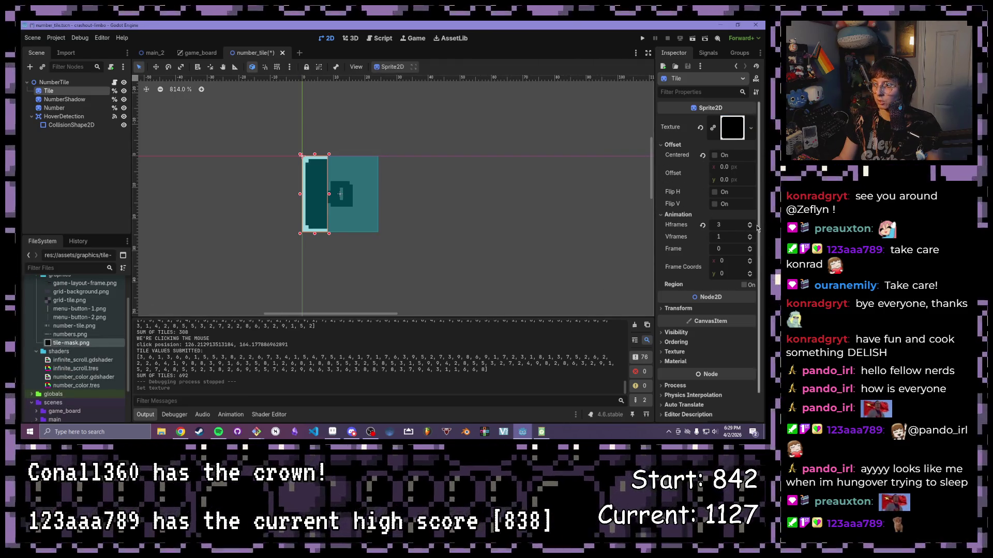
click(702, 225)
Step: Toggle the hover detection overlay's visibility off and back on, then reselect the Tile node
scroll(424, 176, up, 2)
click(417, 213)
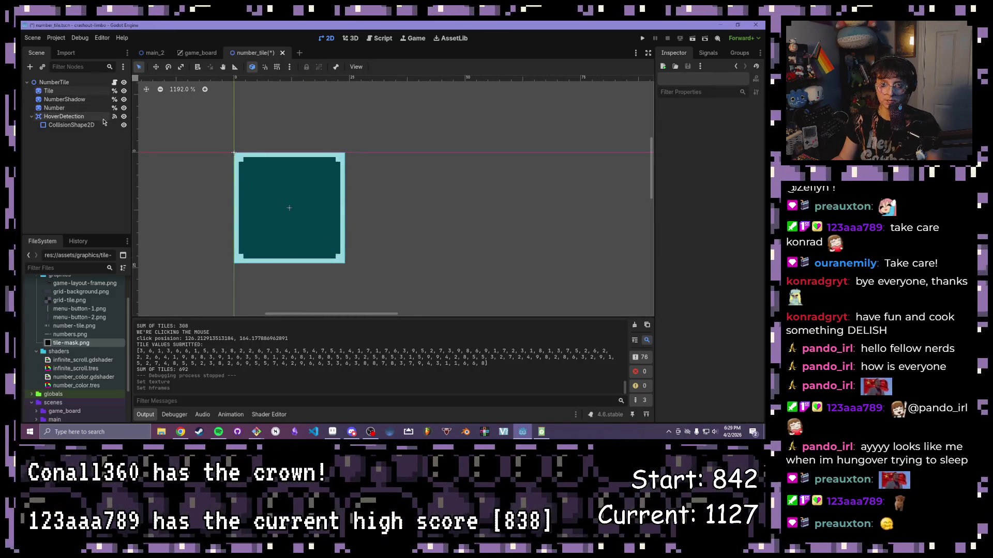
click(124, 118)
click(124, 117)
click(124, 117)
click(123, 118)
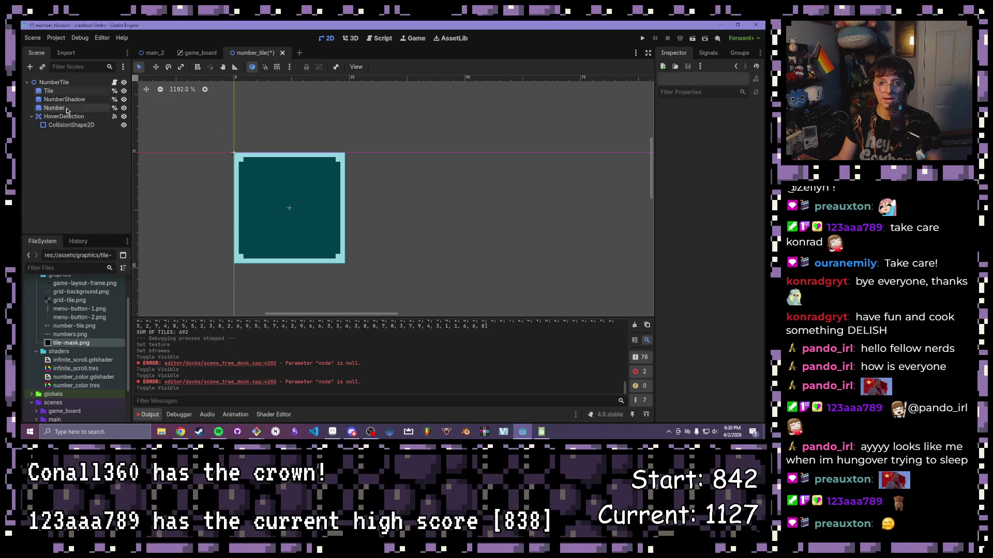
click(71, 92)
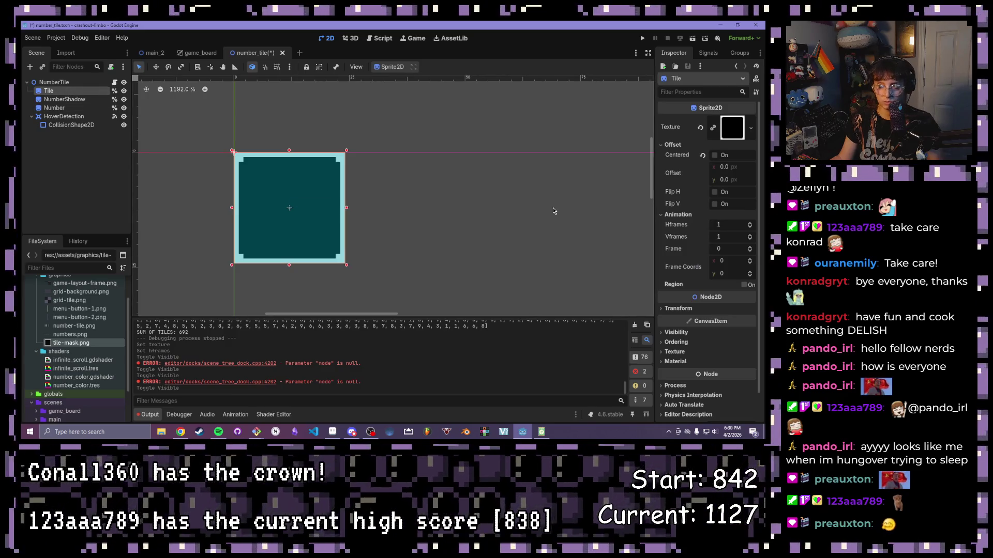
scroll(78, 310, up, 3)
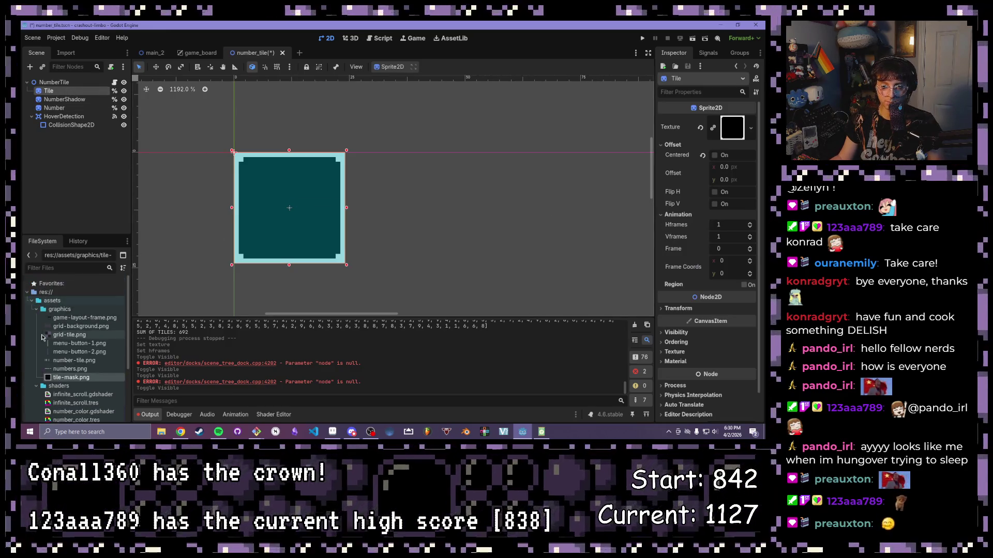
Step: Create a ShaderMaterial resource named tile_color.tres in the shaders folder
double_click(58, 309)
right_click(56, 320)
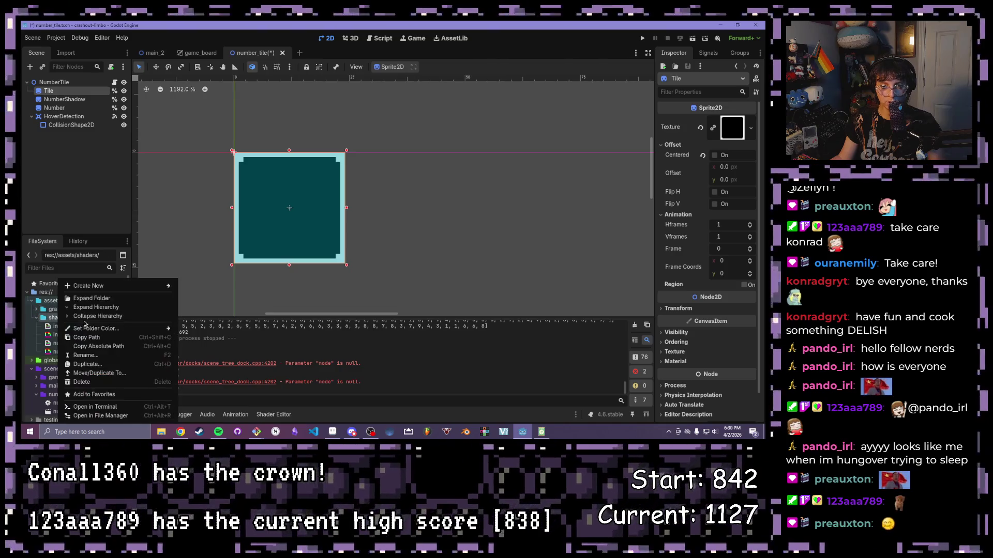
mouse_move(111, 288)
click(212, 313)
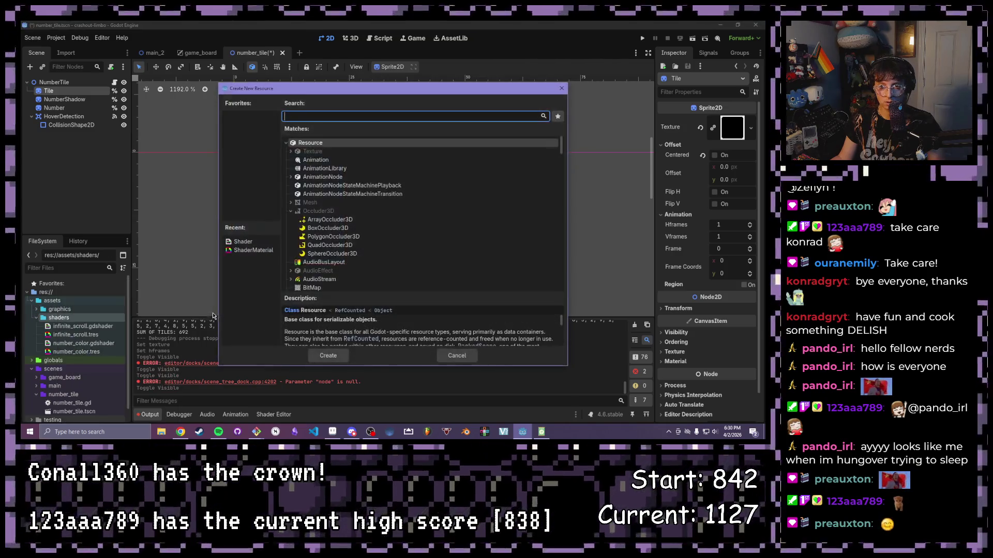
click(259, 252)
double_click(258, 253)
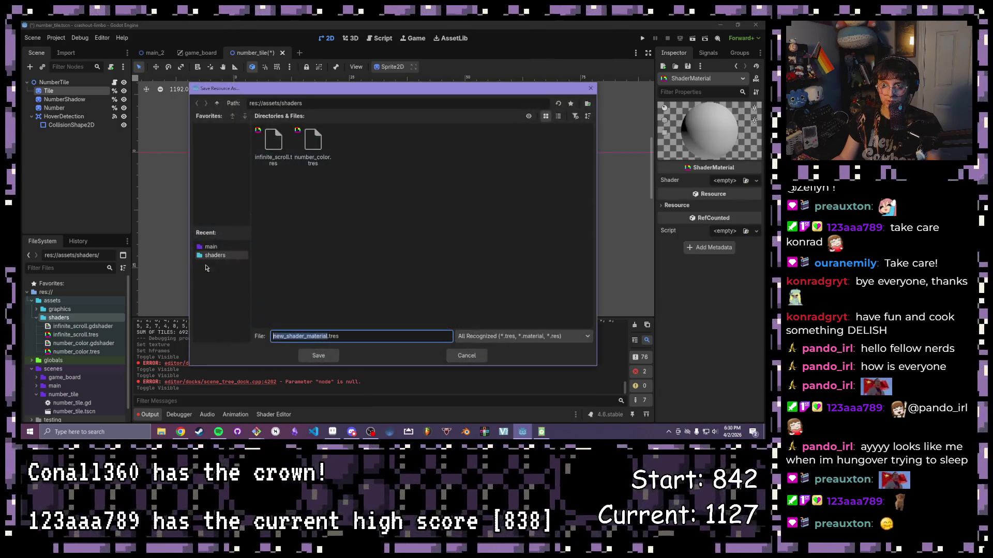
text(tile-)
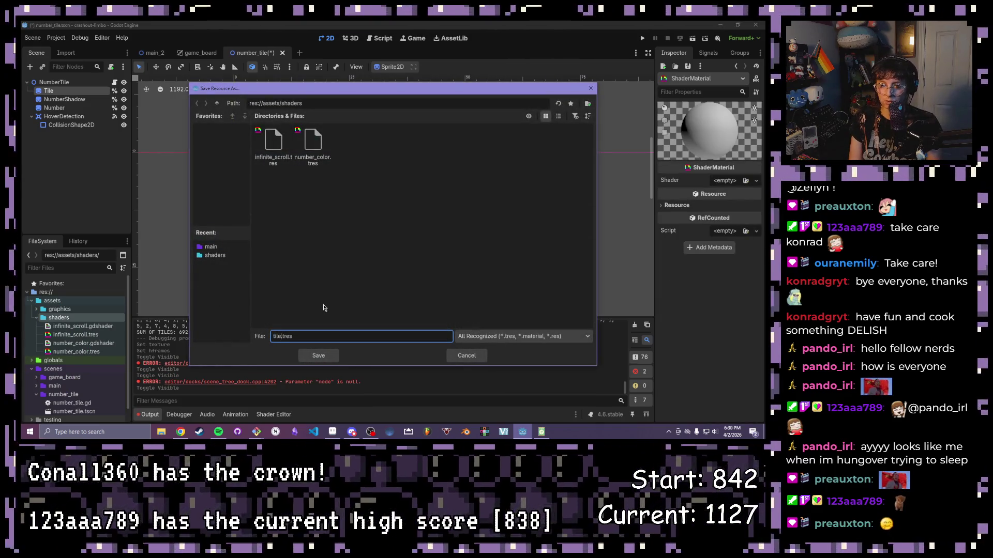
text(color)
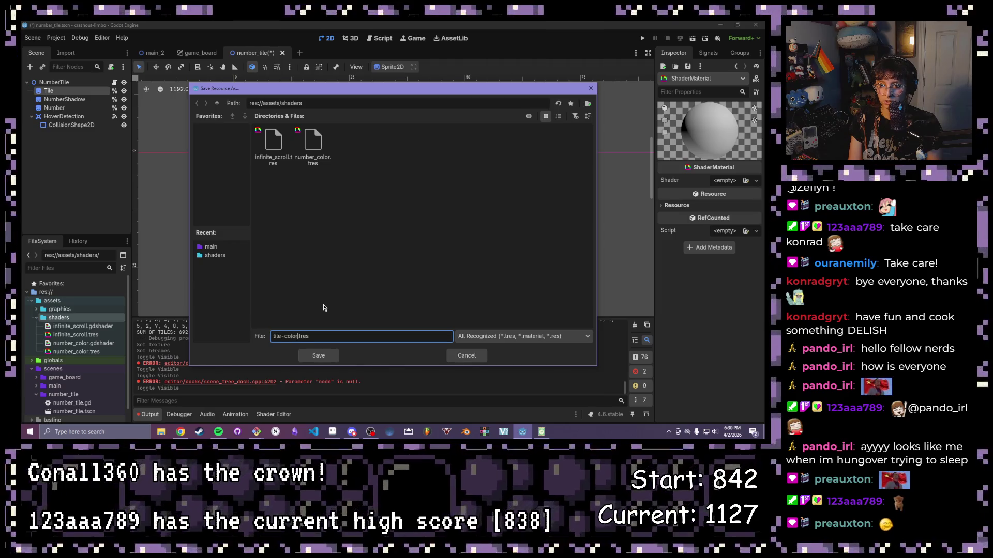
key(BackSpace)
key(BackSpace)
key(BackSpace)
text(_color)
key(Return)
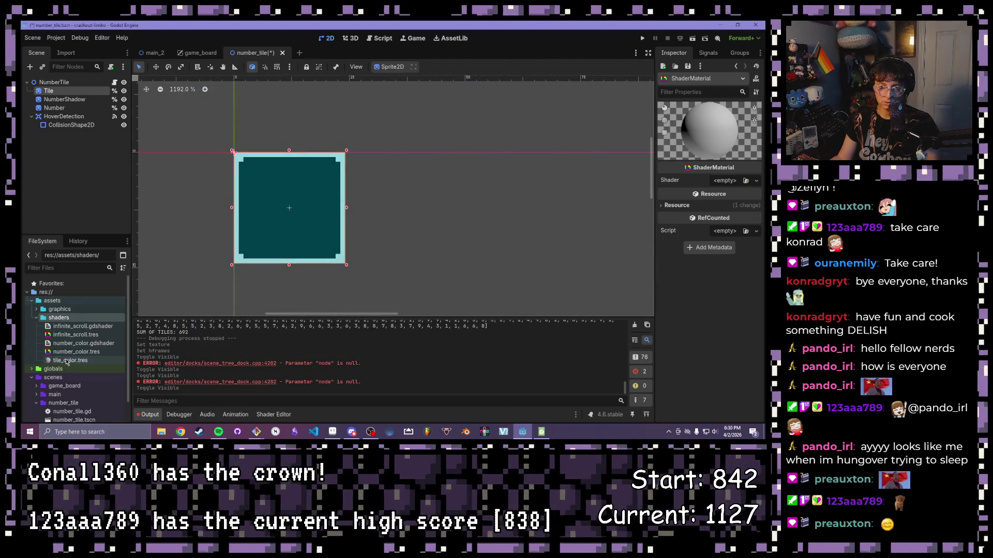
Step: Create a new shader named tile_color.gdshader in the shaders folder
right_click(62, 317)
mouse_move(136, 287)
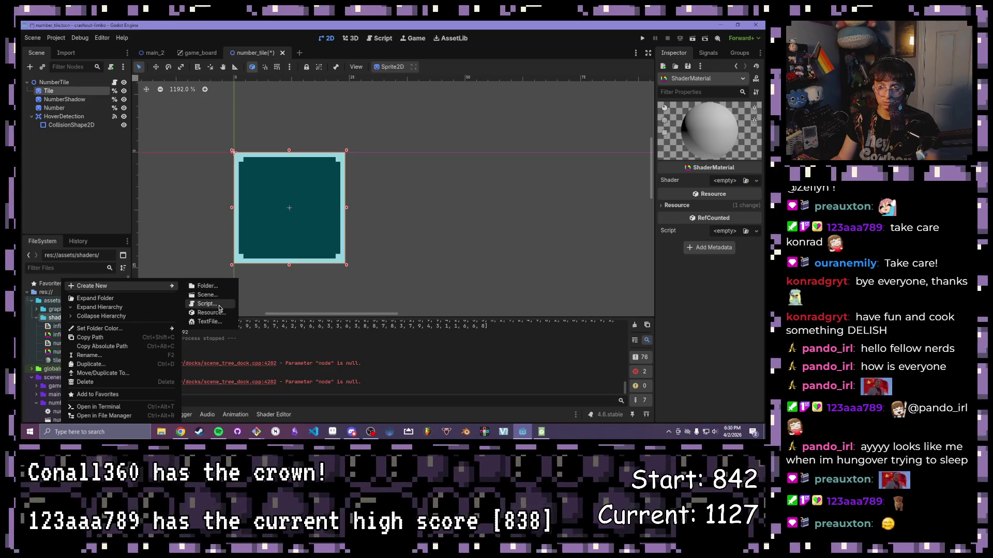
click(217, 311)
double_click(256, 250)
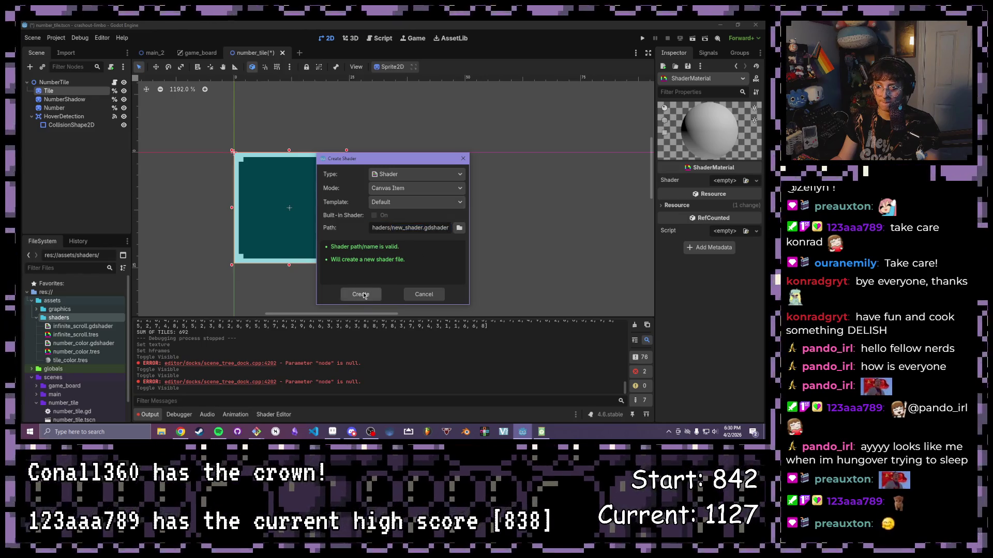
key(BackSpace)
key(BackSpace)
key(BackSpace)
text(tile_color)
key(Return)
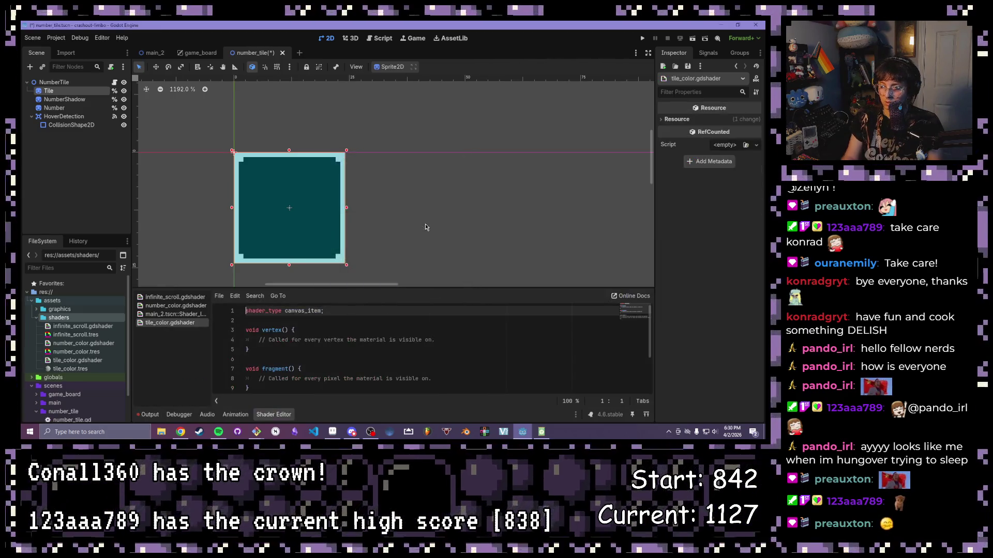
Step: Assign tile_color.gdshader to the Shader property of the tile_color.tres material
click(68, 361)
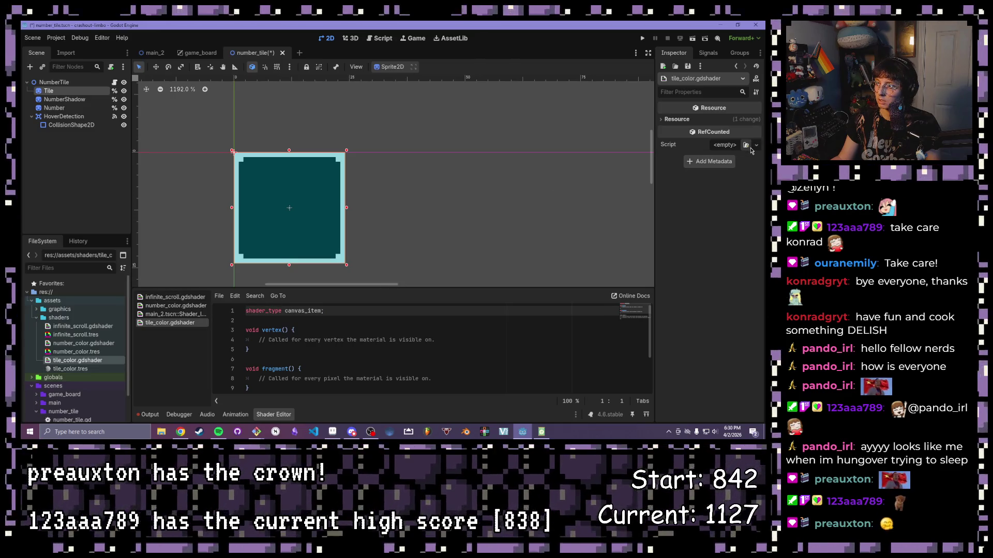
click(746, 146)
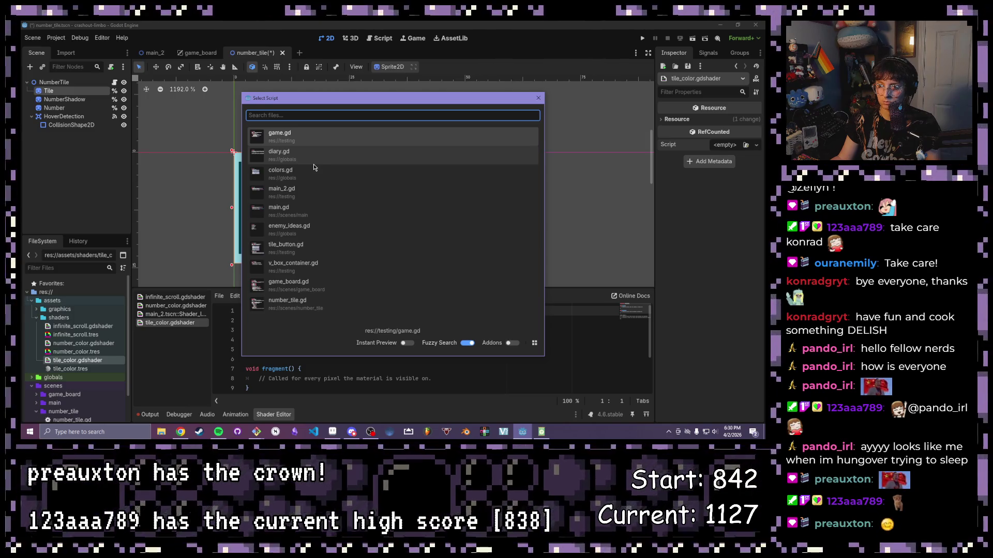
click(538, 99)
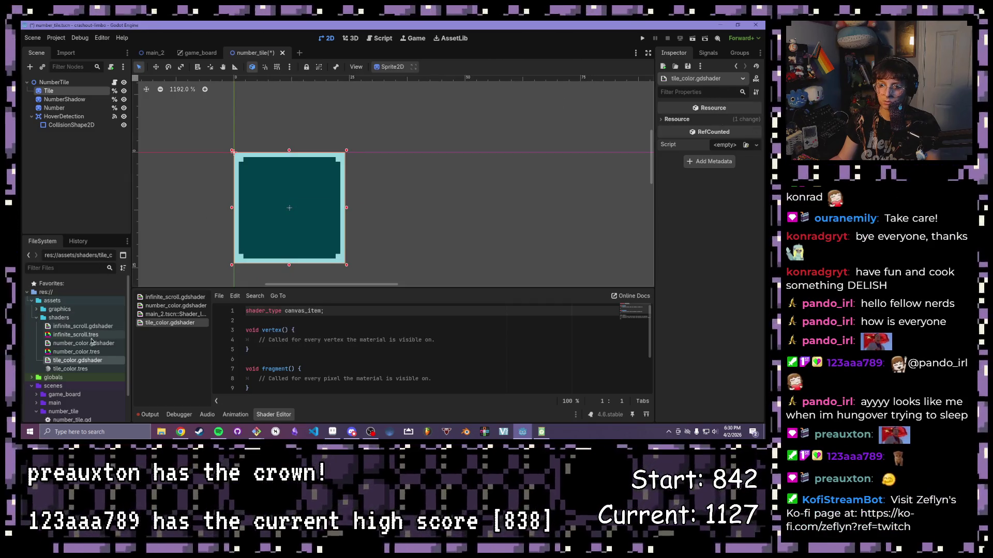
click(72, 370)
mouse_move(76, 361)
mouse_down()
mouse_move(713, 217)
mouse_move(734, 181)
mouse_move(724, 179)
mouse_up()
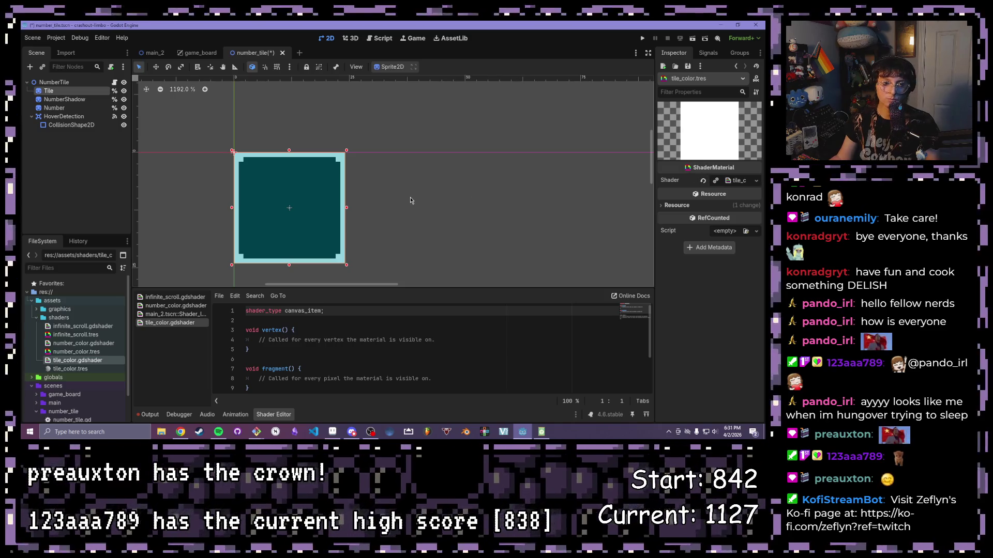
click(78, 368)
click(320, 330)
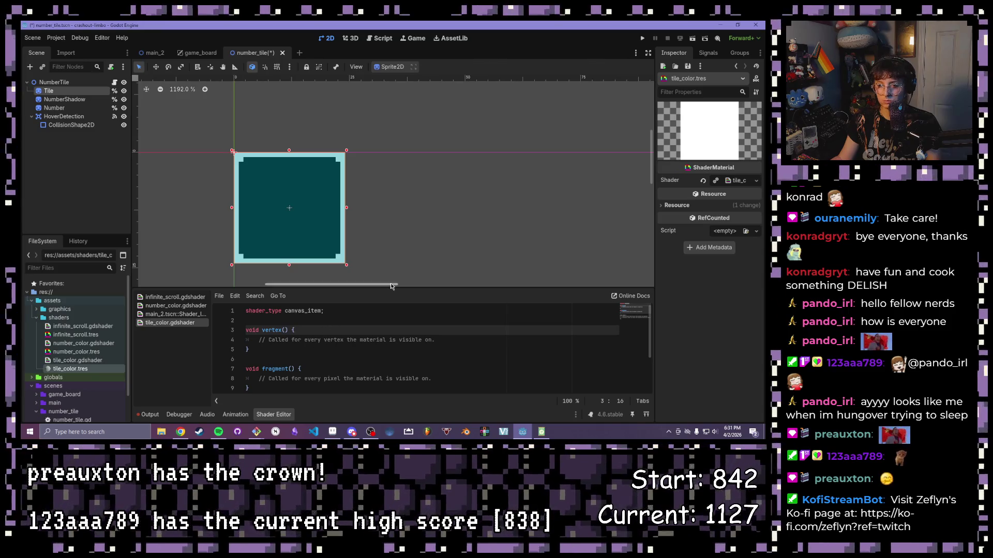
Step: Delete the light() and vertex() stubs from tile_color.gdshader
drag(391, 286, 391, 177)
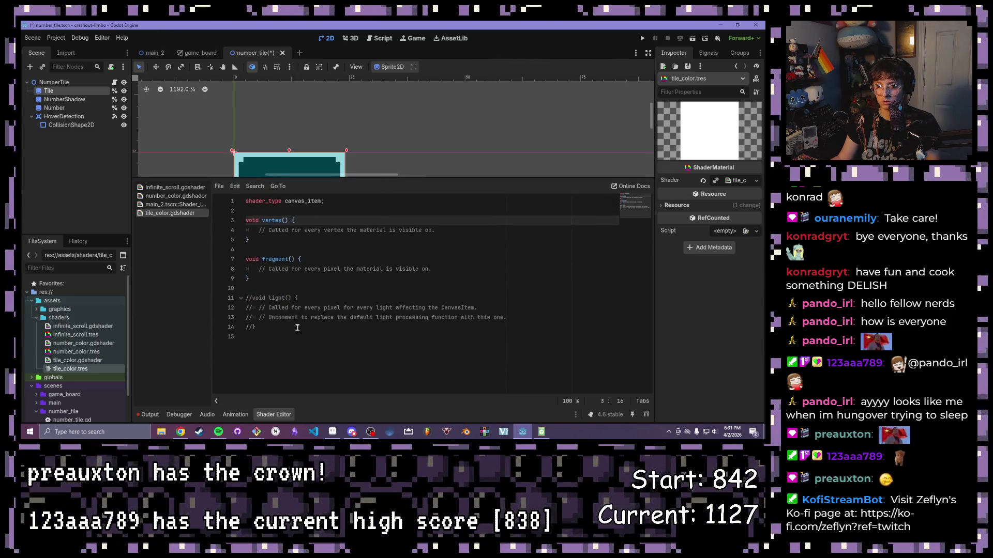
click(298, 328)
mouse_move(295, 331)
mouse_down()
mouse_move(220, 314)
mouse_move(220, 301)
mouse_up()
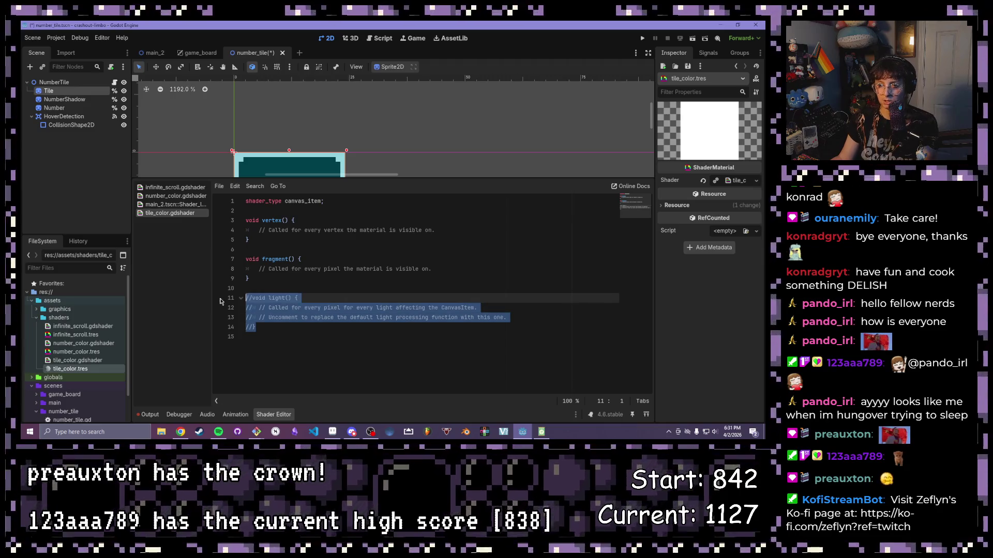
key(BackSpace)
key(BackSpace)
key(BackSpace)
drag(329, 242, 227, 215)
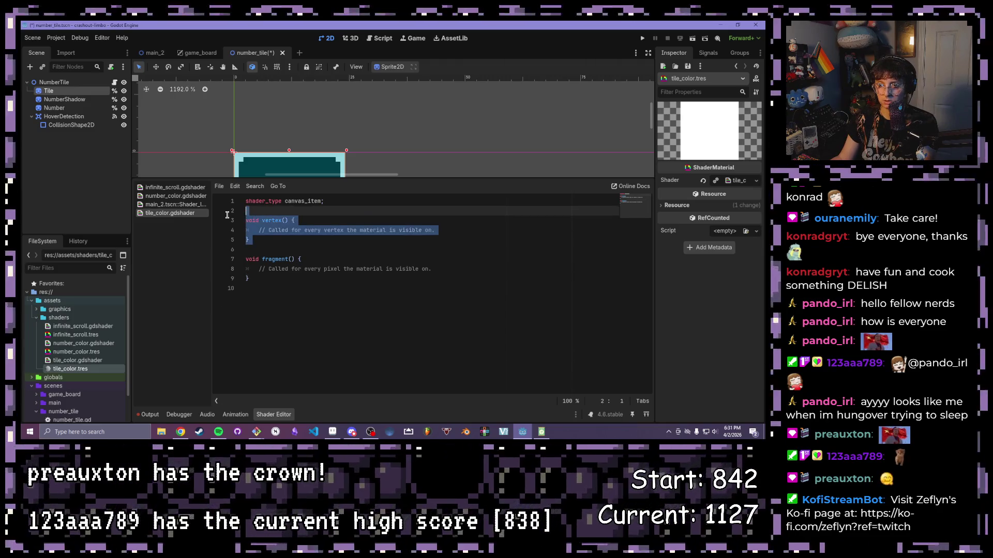
key(BackSpace)
key(BackSpace)
key(Delete)
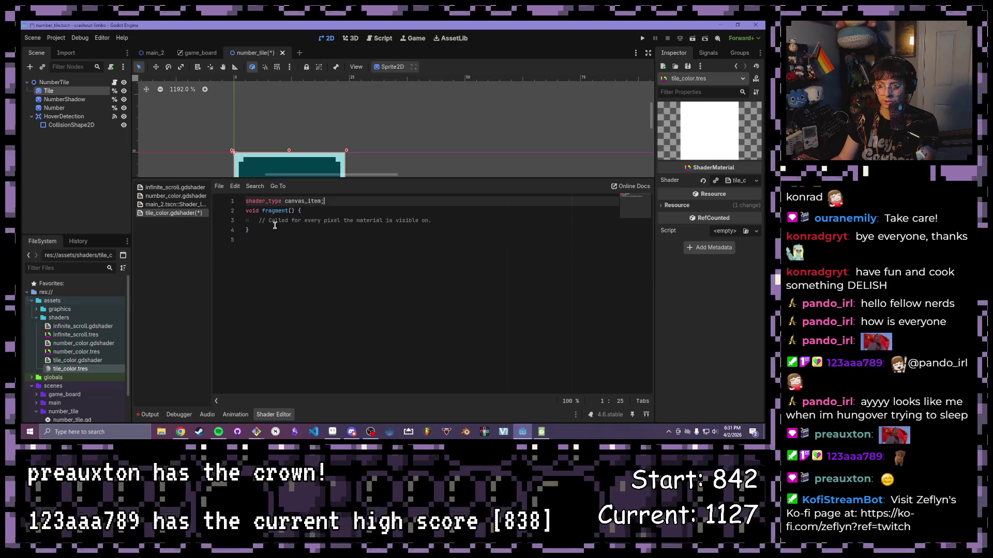
key(Return)
drag(474, 230, 254, 235)
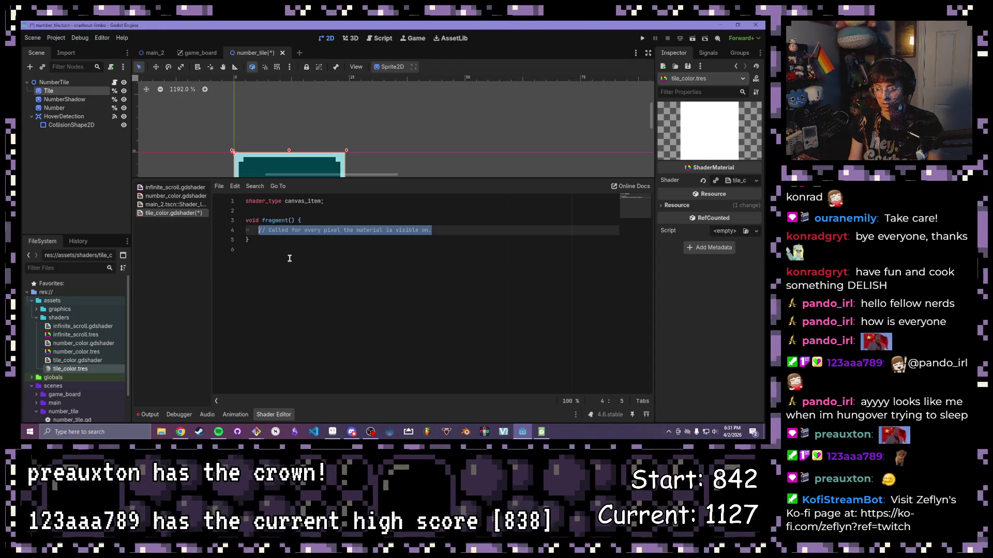
Step: Declare 'uniform vec4 border_color : source_color;' below the shader type line
click(343, 201)
key(Return)
key(Return)
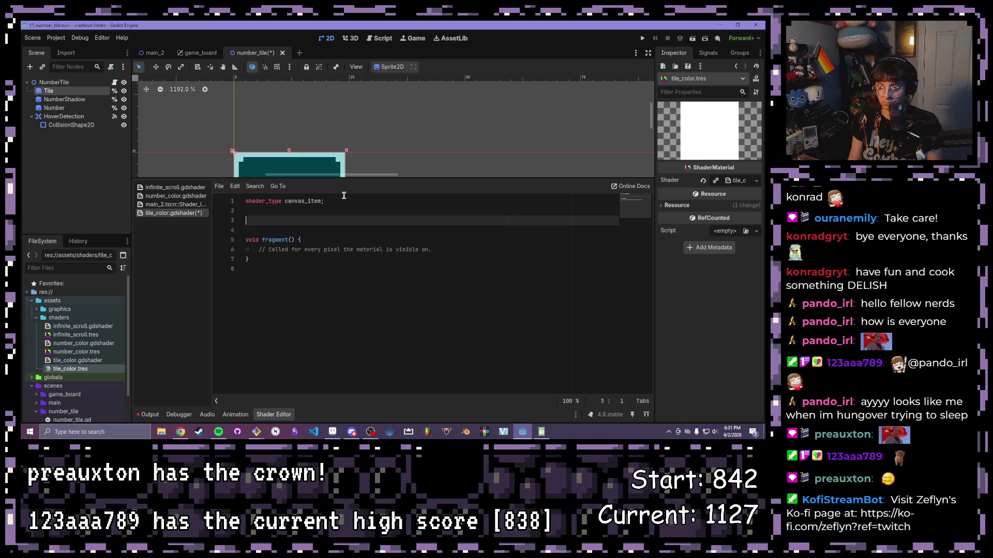
text(uniform int)
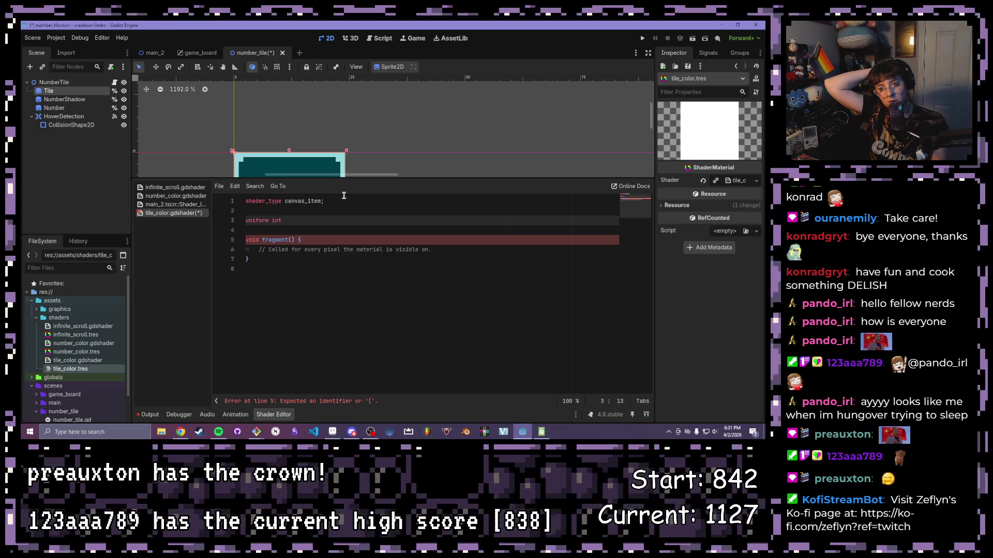
key(BackSpace)
key(BackSpace)
key(BackSpace)
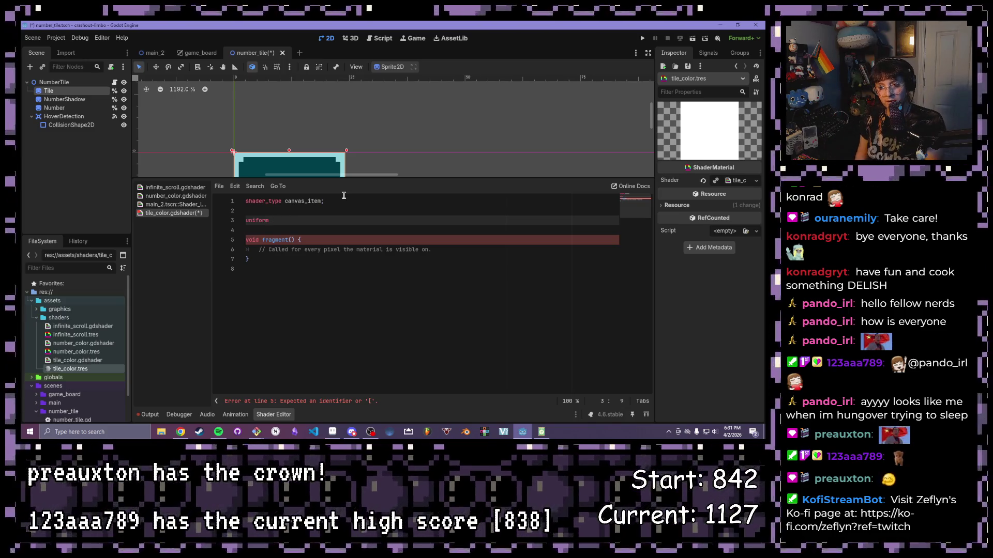
text(vec)
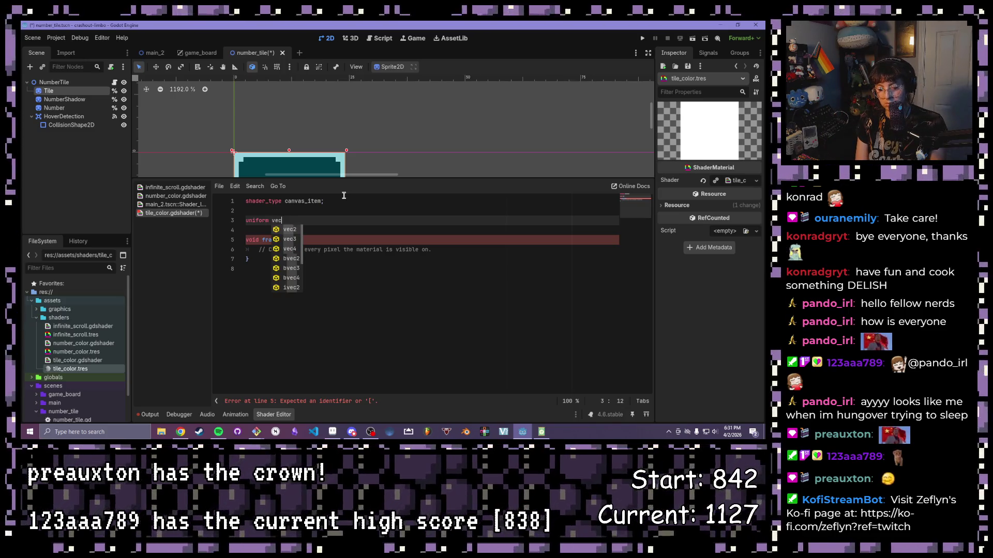
text(4 )
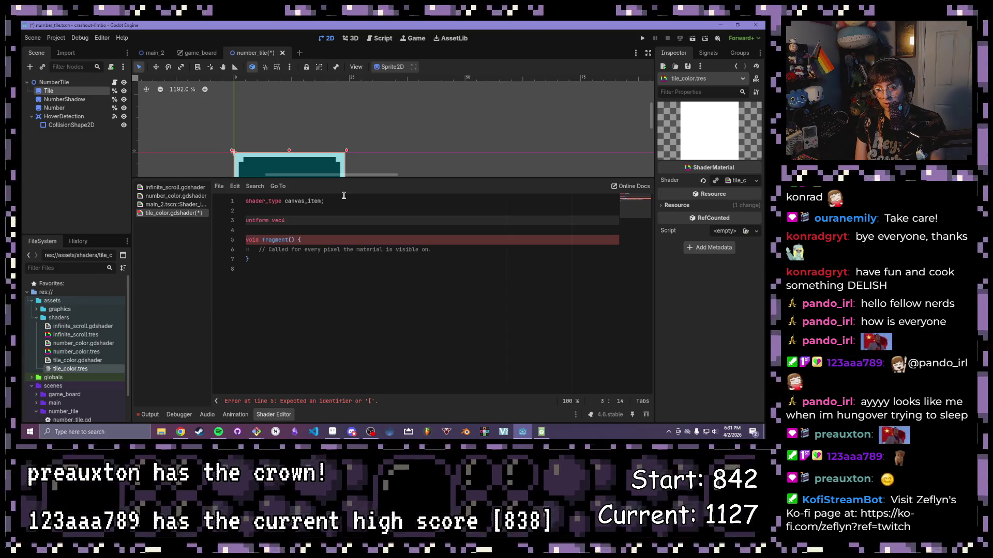
text(border_)
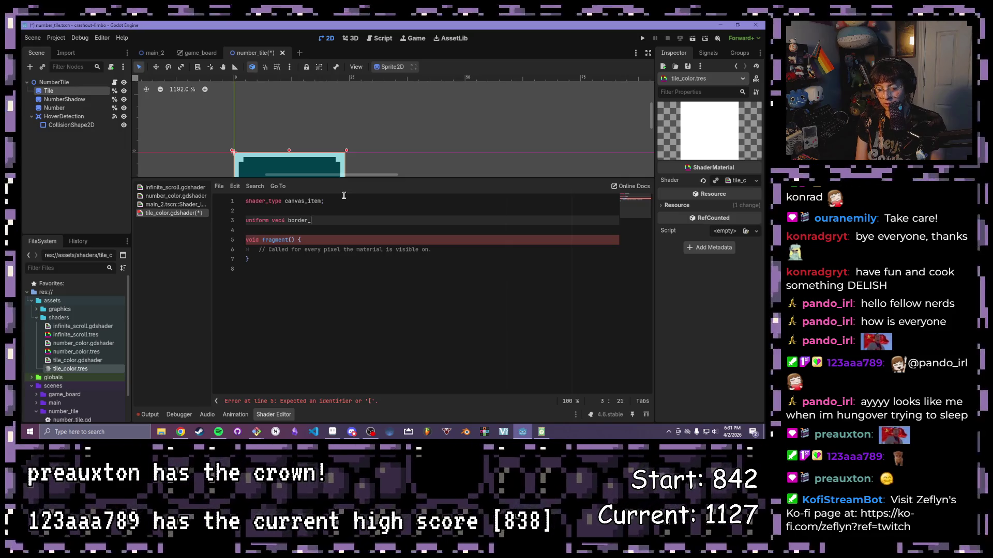
text(color : )
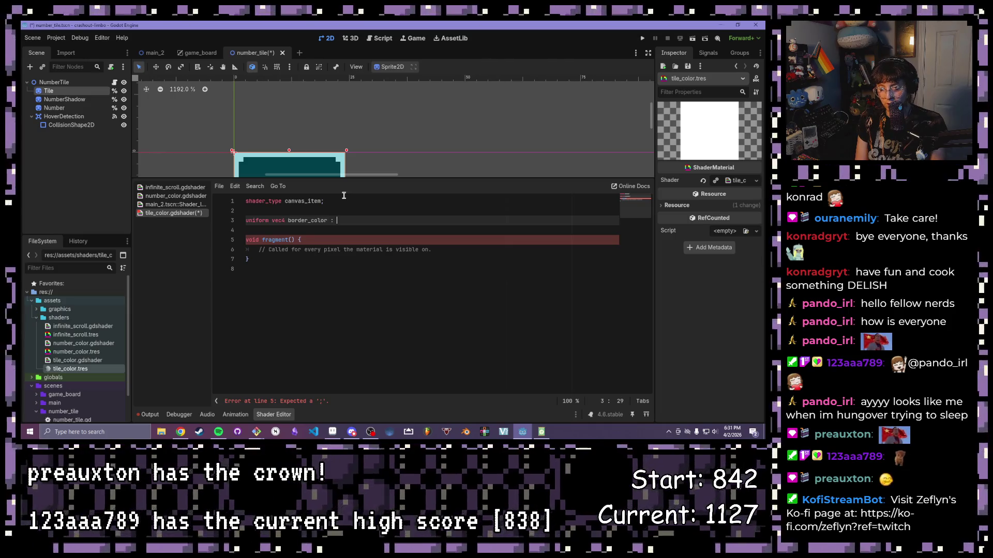
text(hint_c)
text(olo)
key(BackSpace)
key(BackSpace)
key(BackSpace)
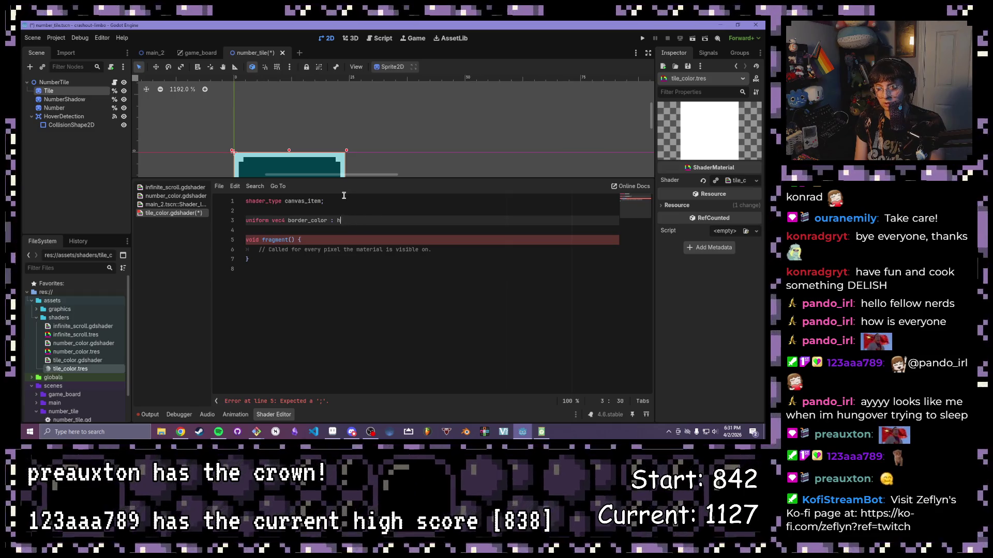
text(sou)
key(BackSpace)
key(BackSpace)
key(BackSpace)
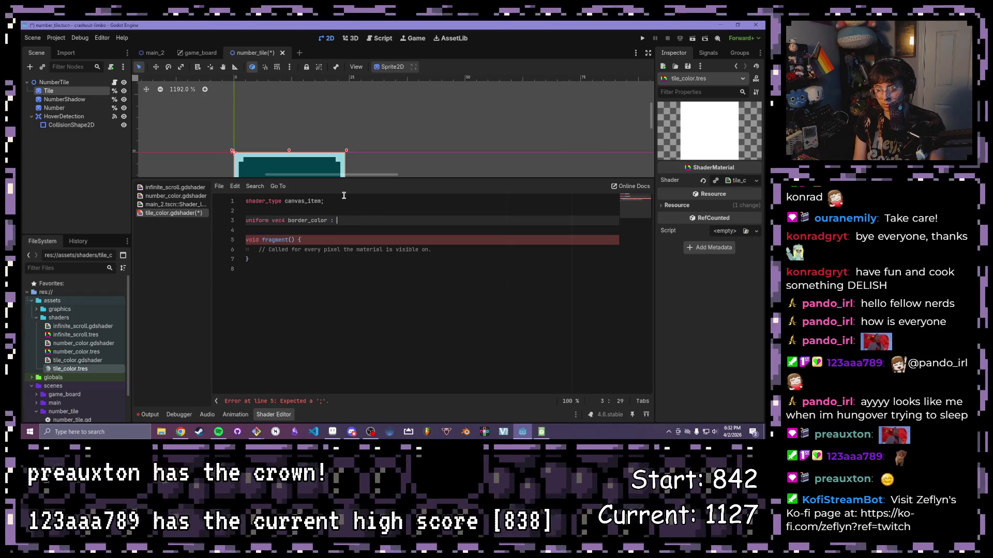
text(source)
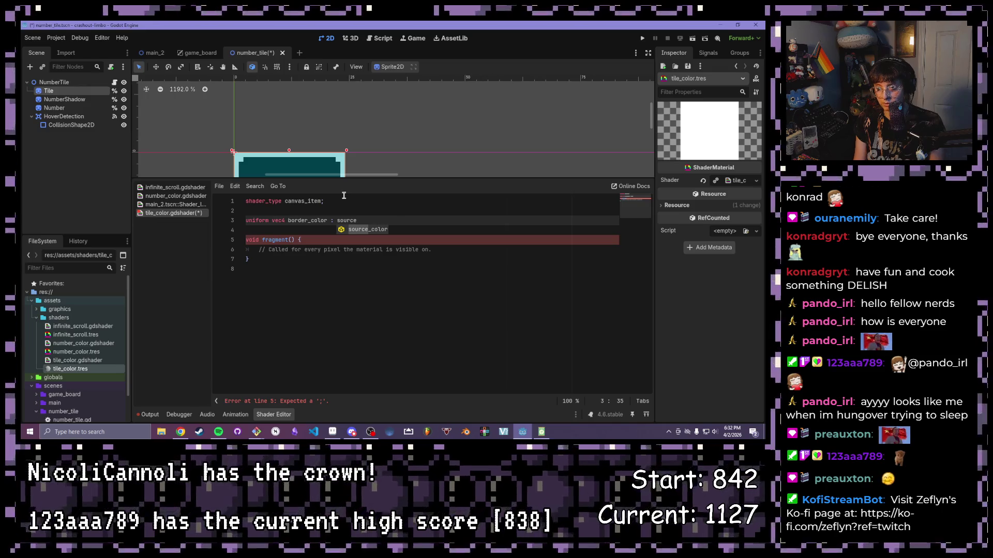
key(Return)
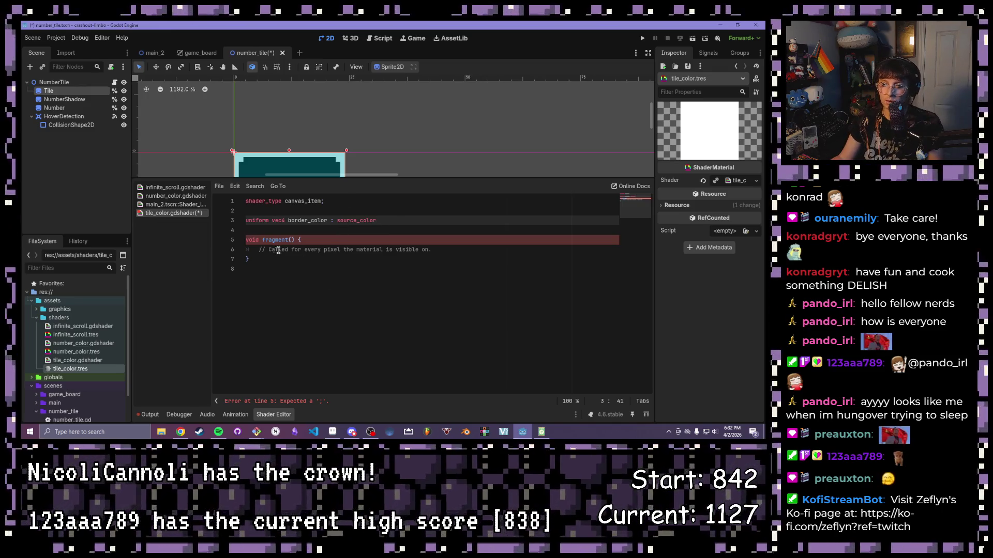
click(279, 259)
click(283, 231)
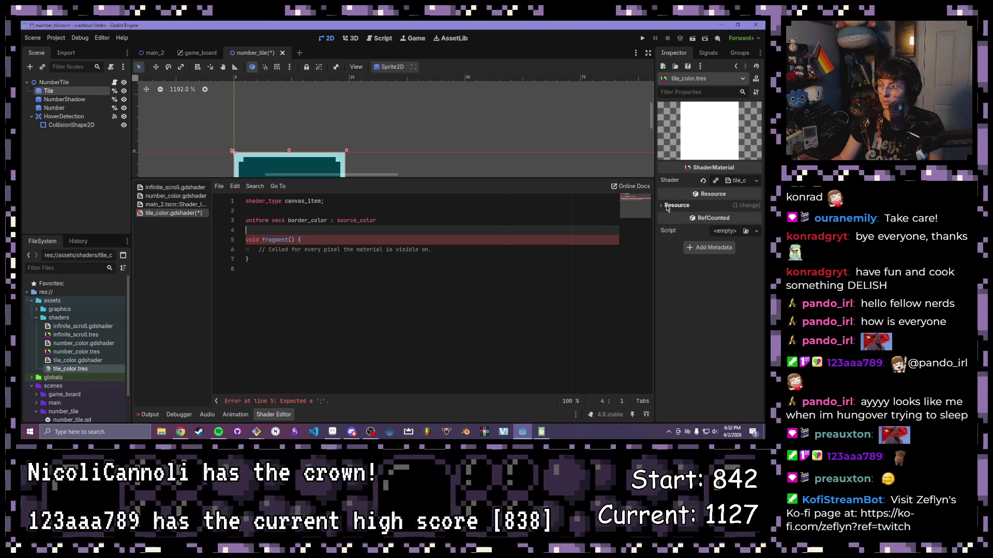
Step: Add a second uniform, 'uniform vec4 background_color : source_color', after border_color
click(672, 180)
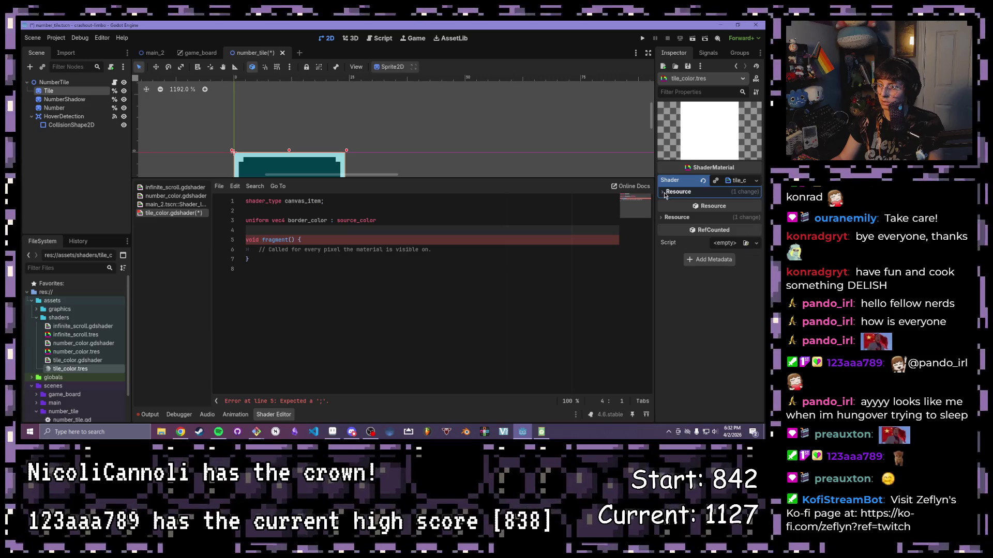
click(664, 193)
click(664, 192)
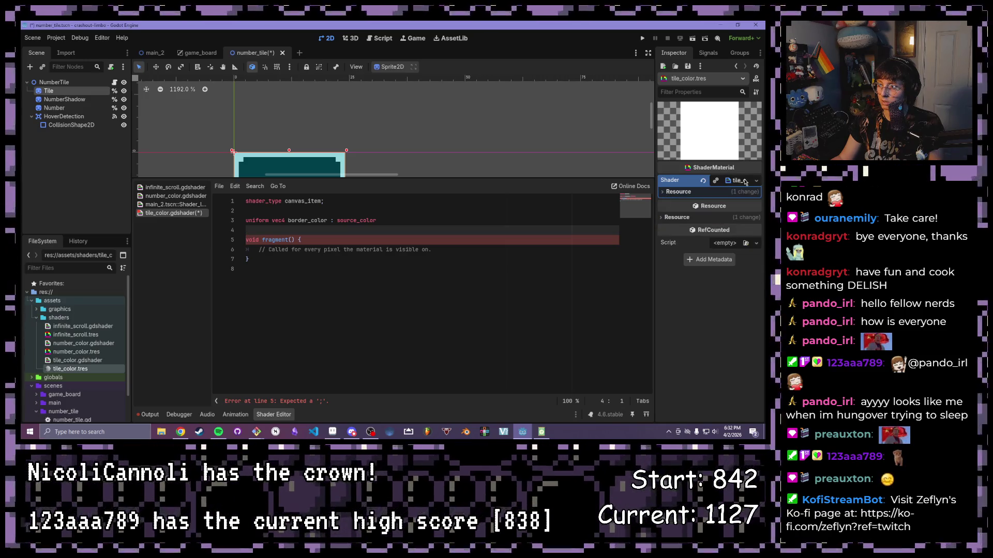
click(484, 212)
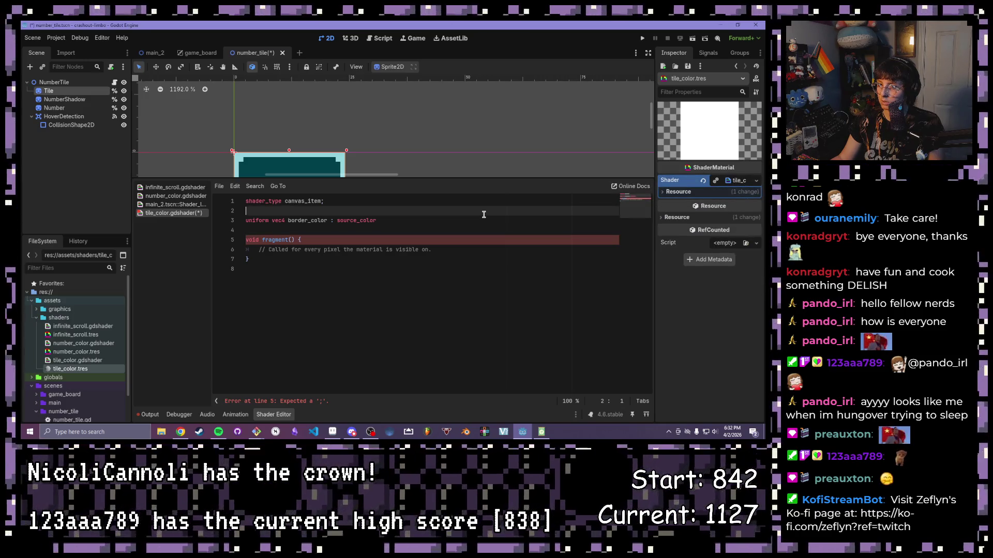
click(372, 229)
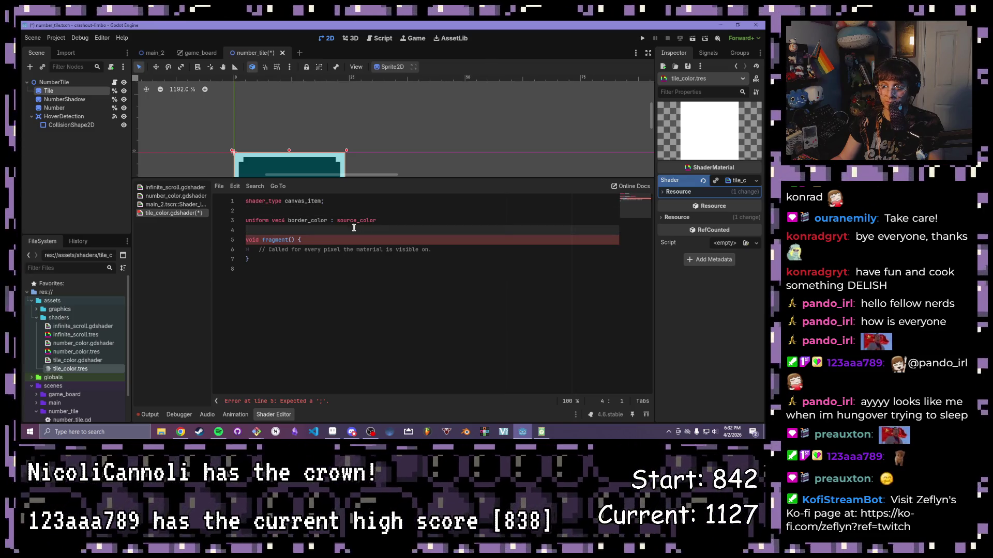
click(305, 221)
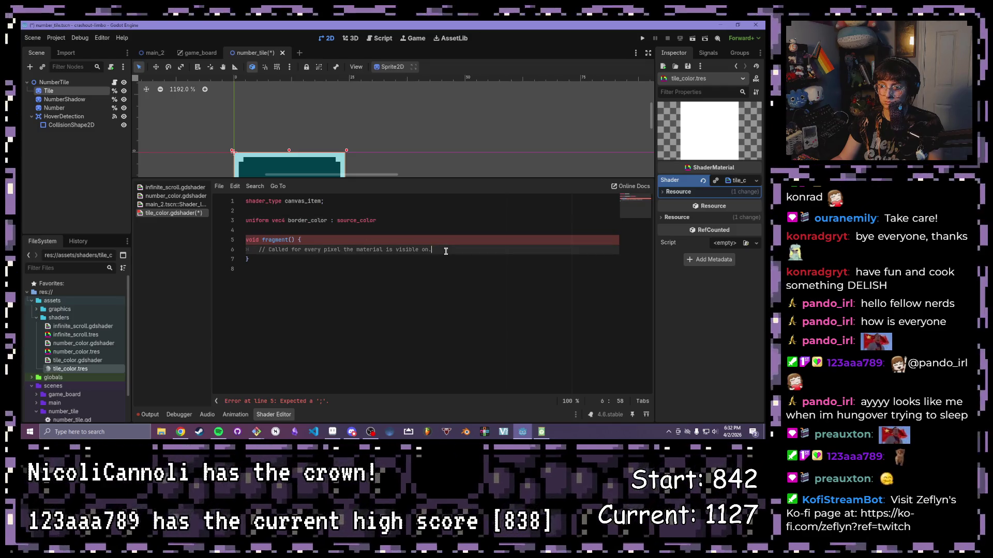
click(424, 220)
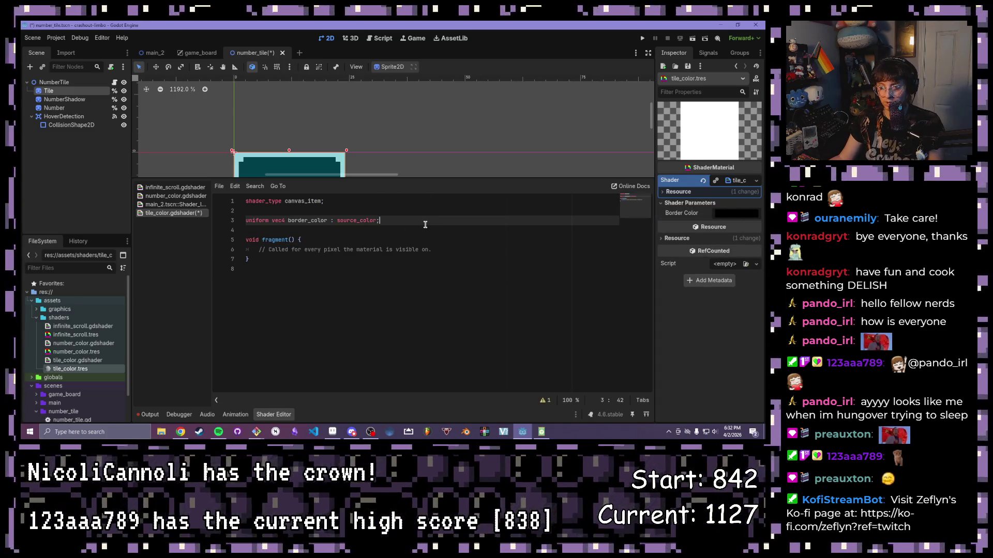
key(Return)
text(uniform vec)
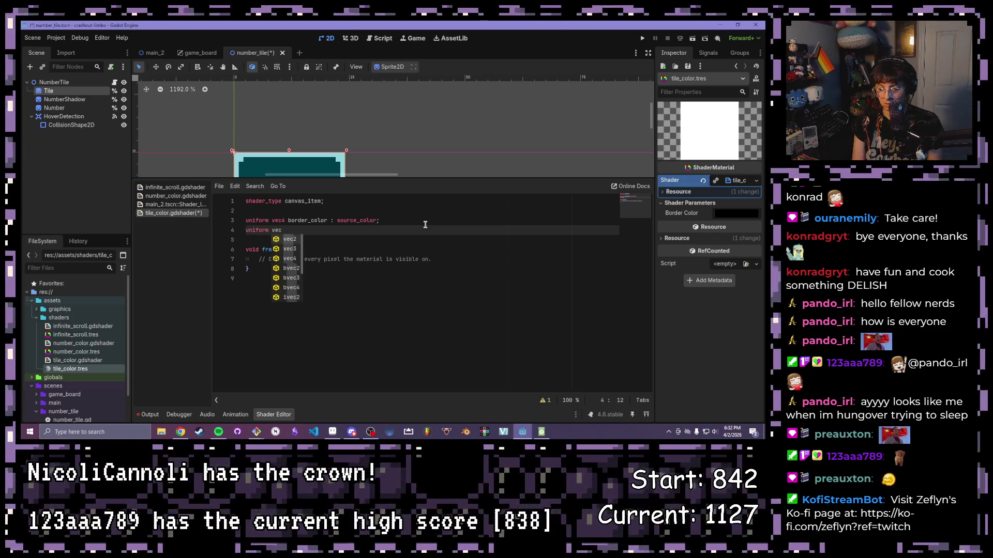
text(4 backg)
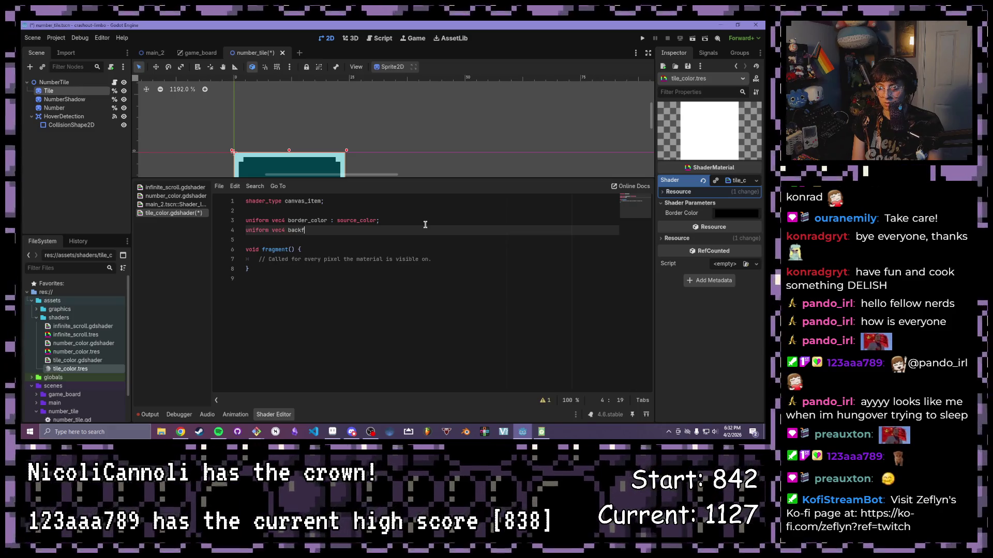
text(round_color : )
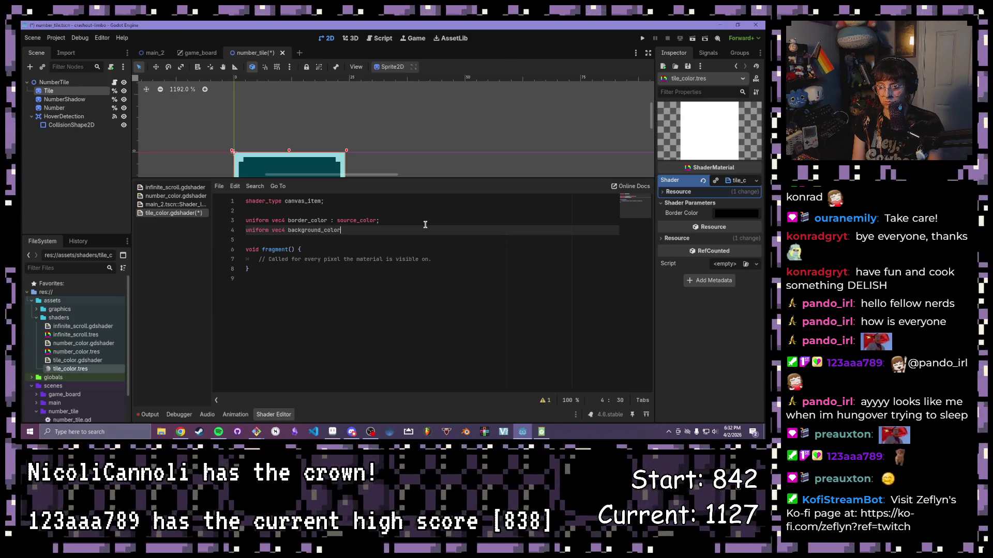
text(source_color;)
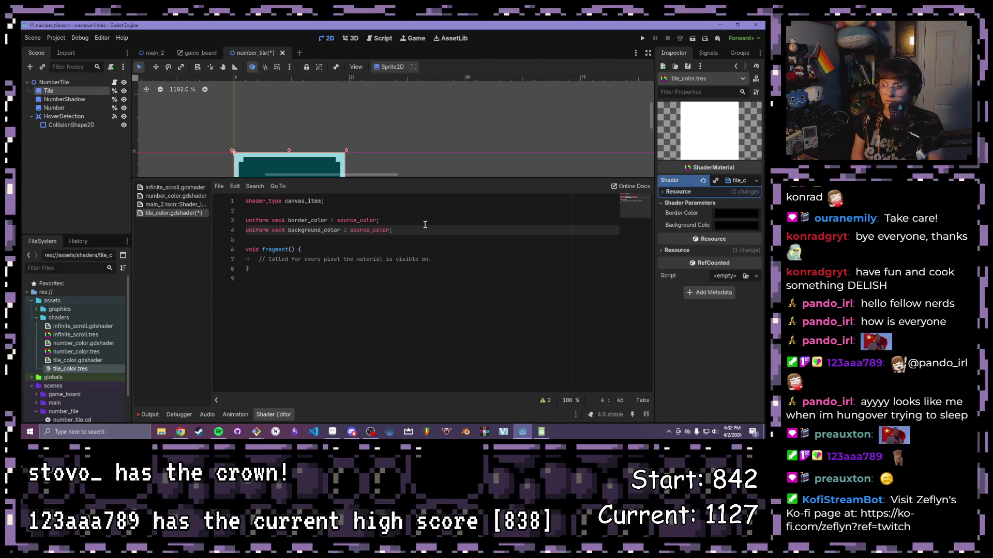
drag(484, 260, 259, 260)
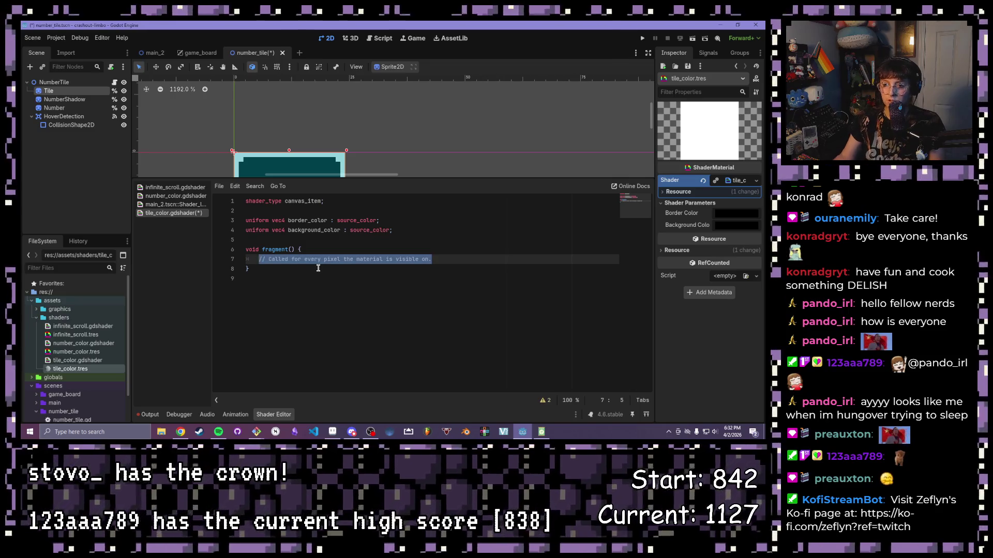
Step: In fragment(), write if (COLOR.r == 1.0) { COLOR = border_color; }
key(BackSpace)
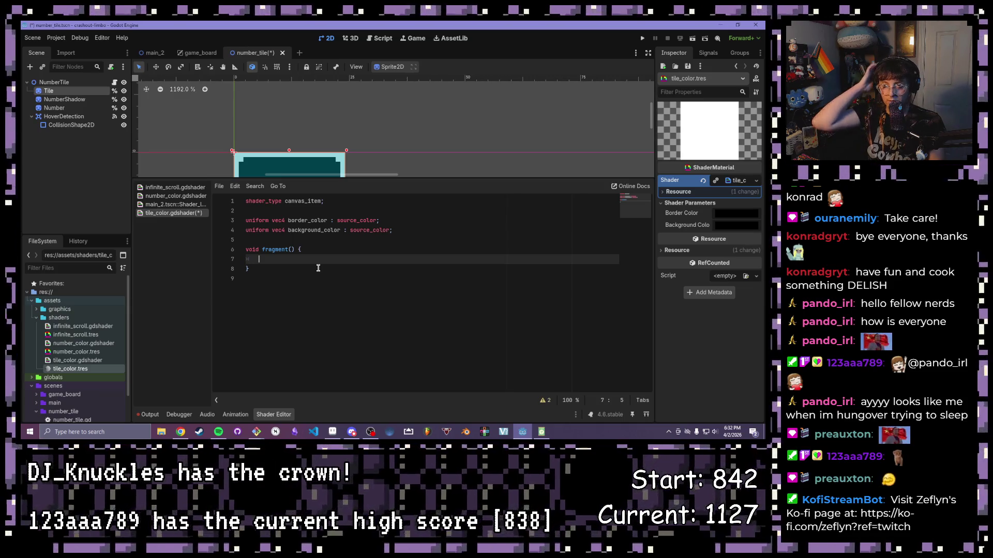
text(if()
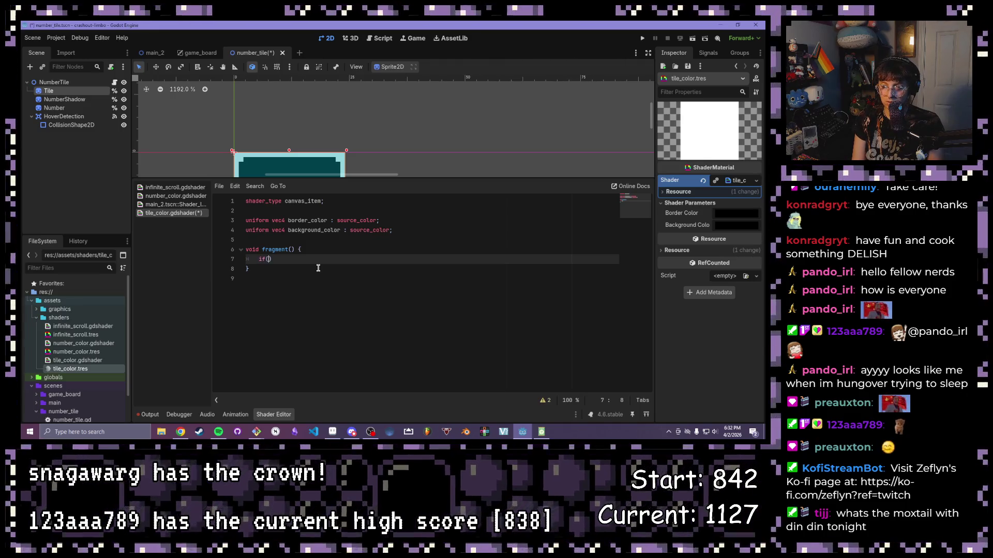
text(COLOR)
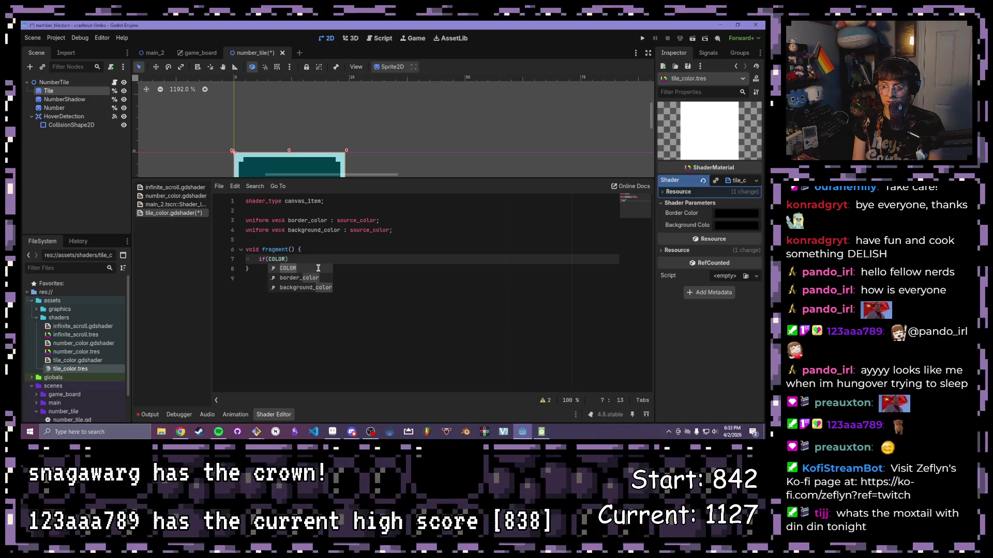
text(.a)
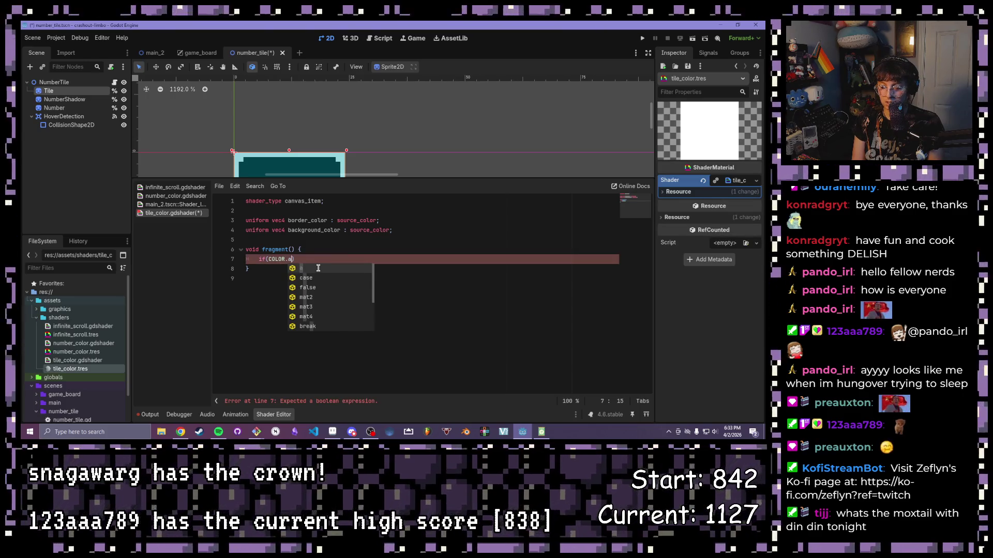
text( == 1.0)
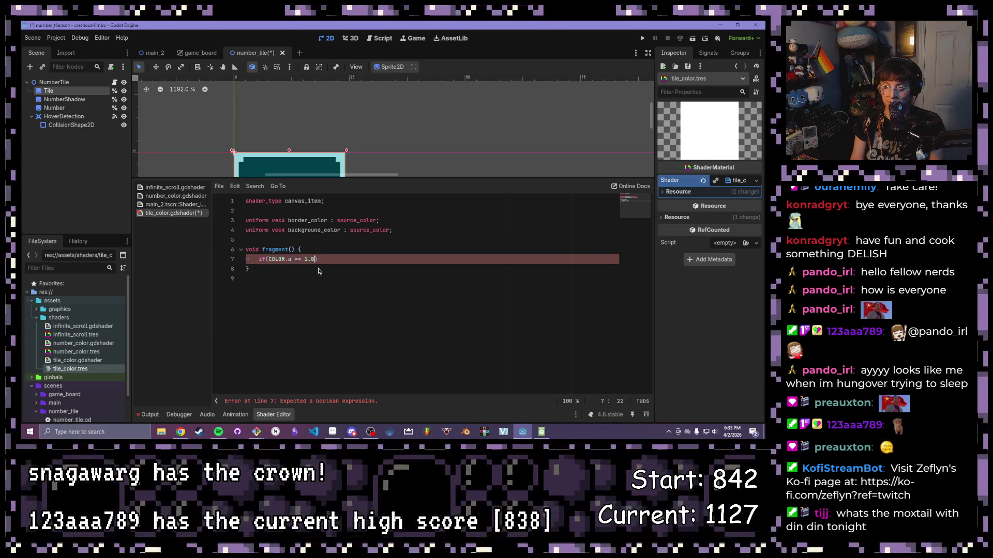
drag(317, 260, 270, 260)
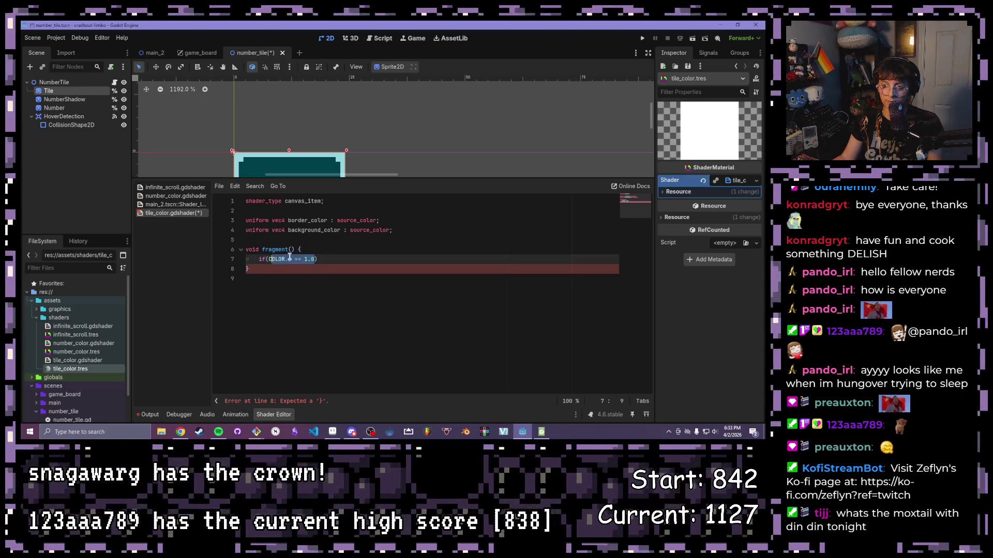
click(288, 260)
key(BackSpace)
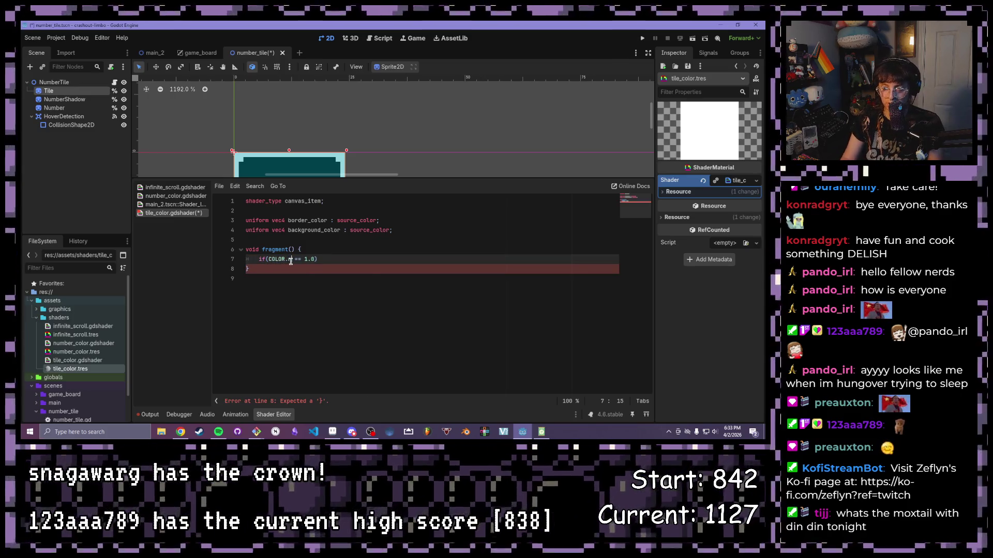
text(r)
key(Escape)
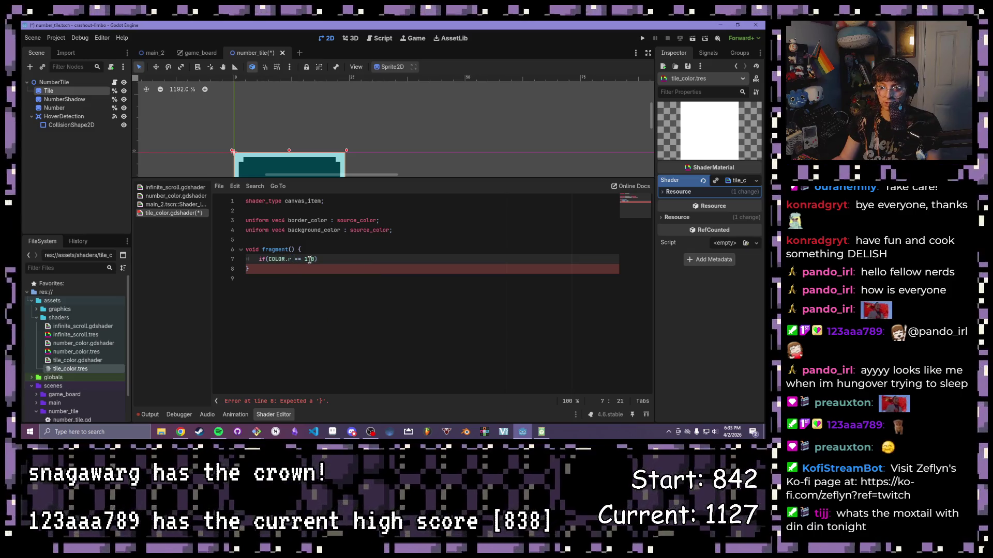
click(324, 261)
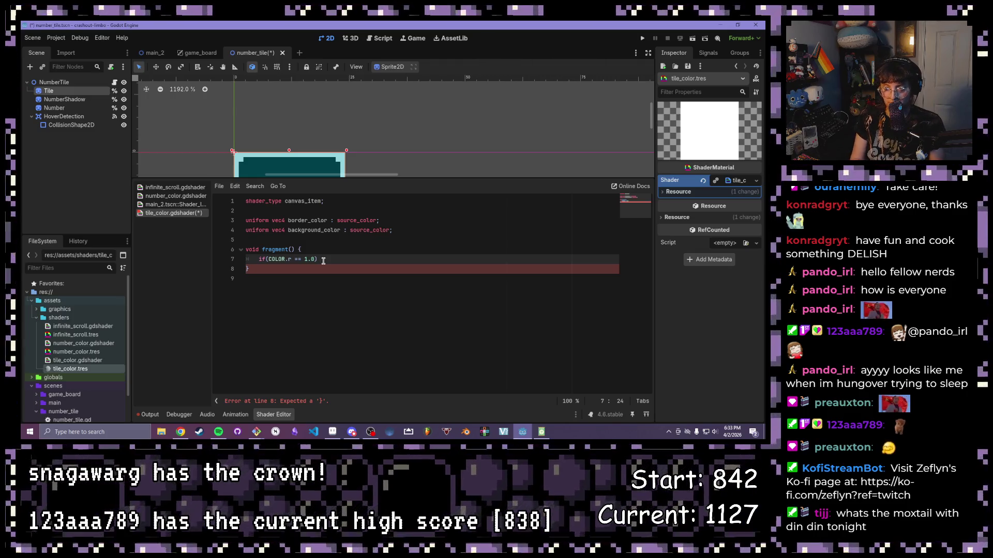
text({)
key(Return)
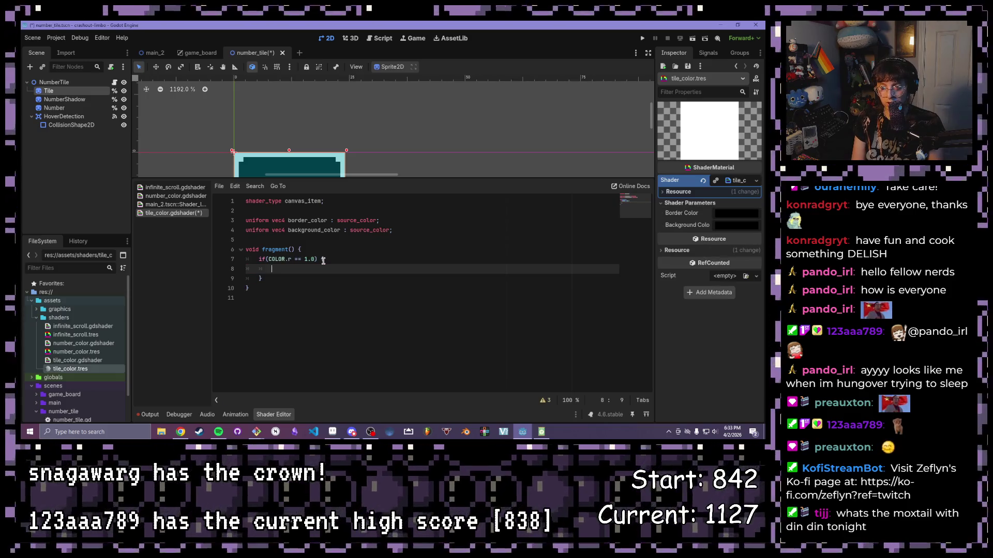
text(COLOR)
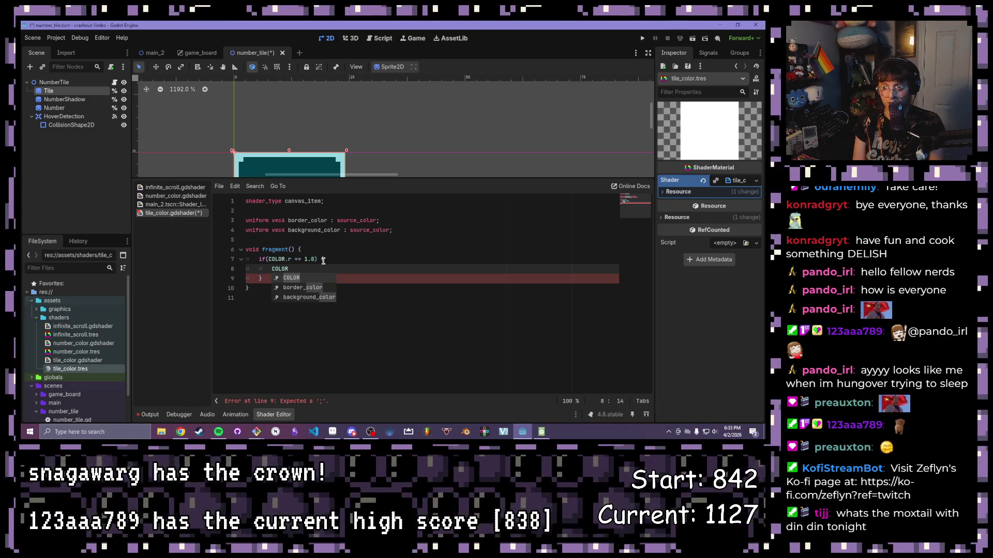
text( = border_)
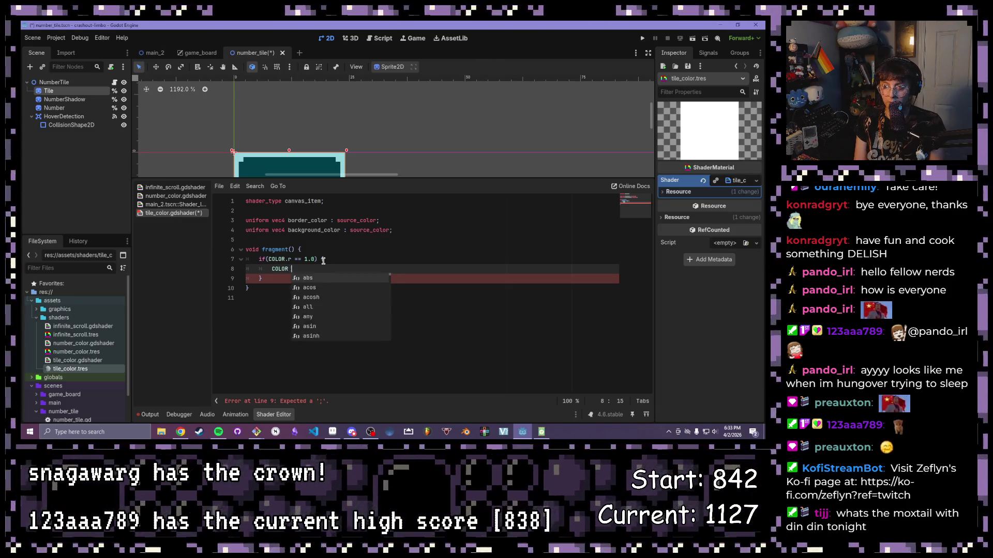
text(color)
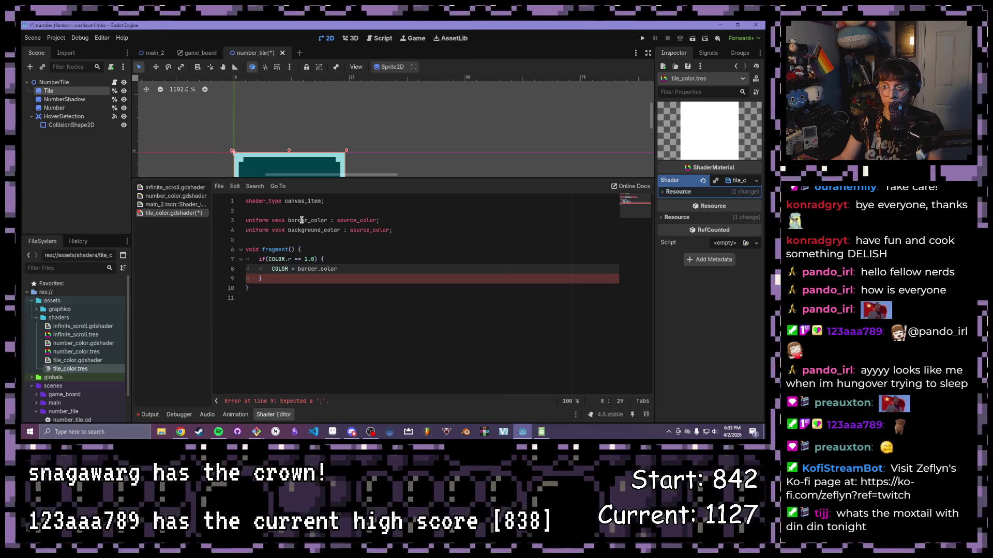
text(;)
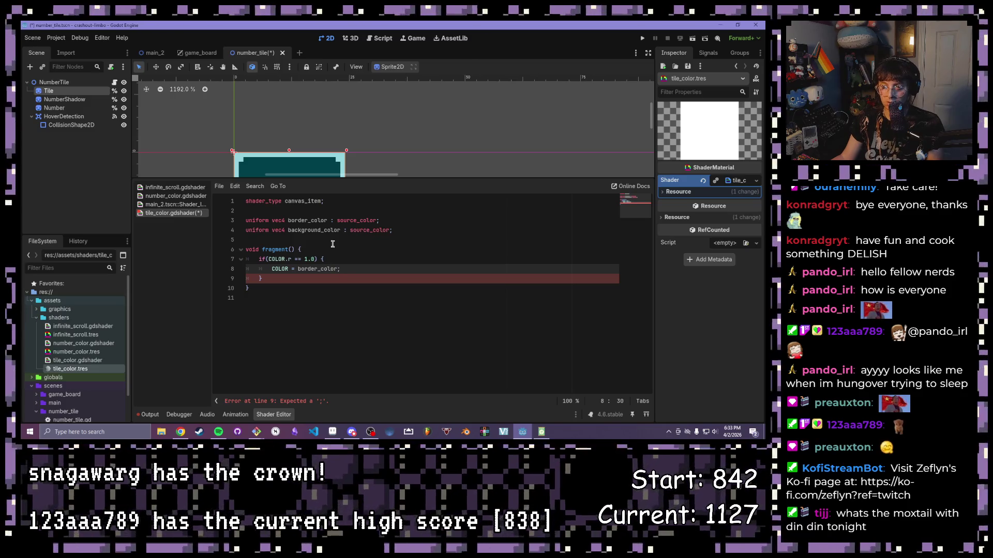
Step: Add an else branch setting COLOR = background_color
drag(359, 179, 360, 239)
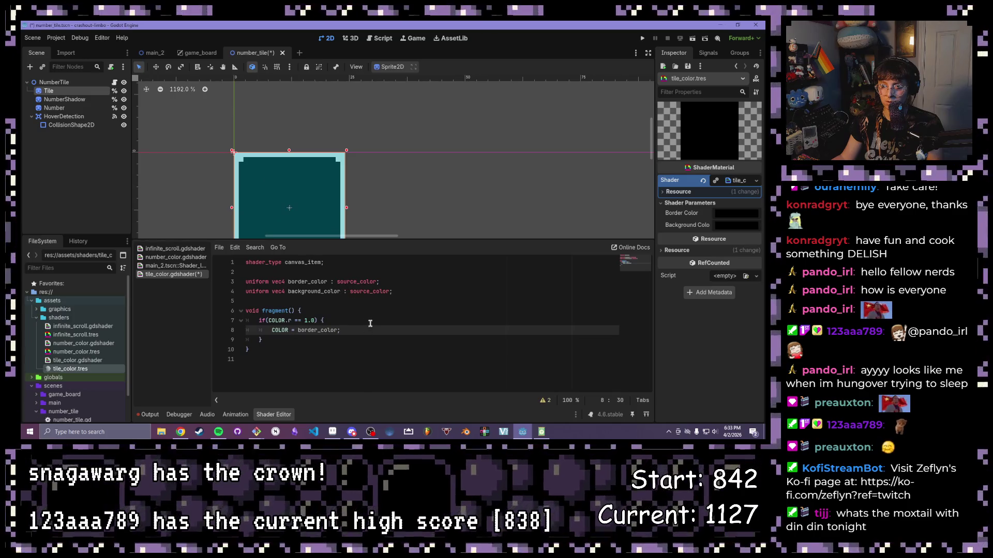
click(284, 340)
text(else {)
key(Return)
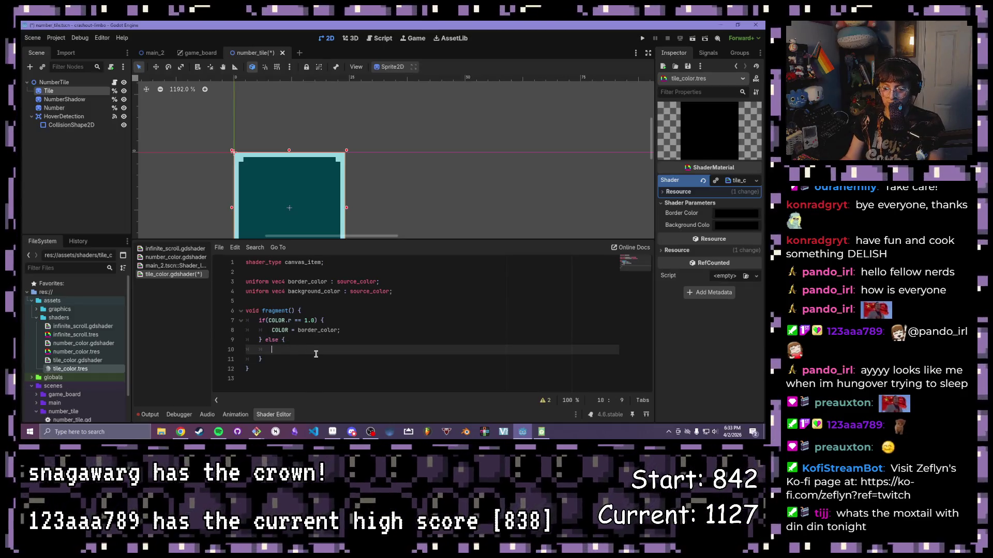
text(color =)
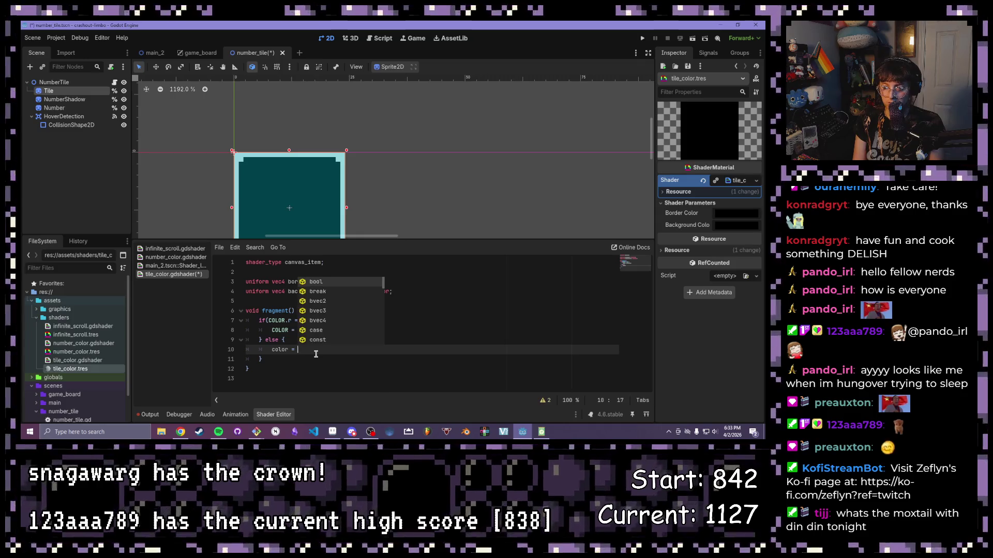
key(BackSpace)
key(BackSpace)
key(BackSpace)
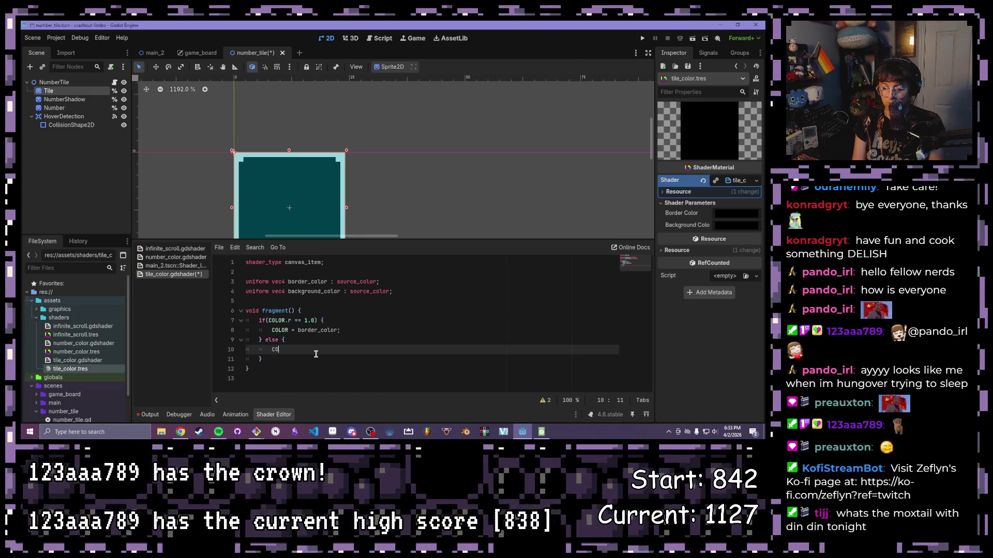
text(LOR = back)
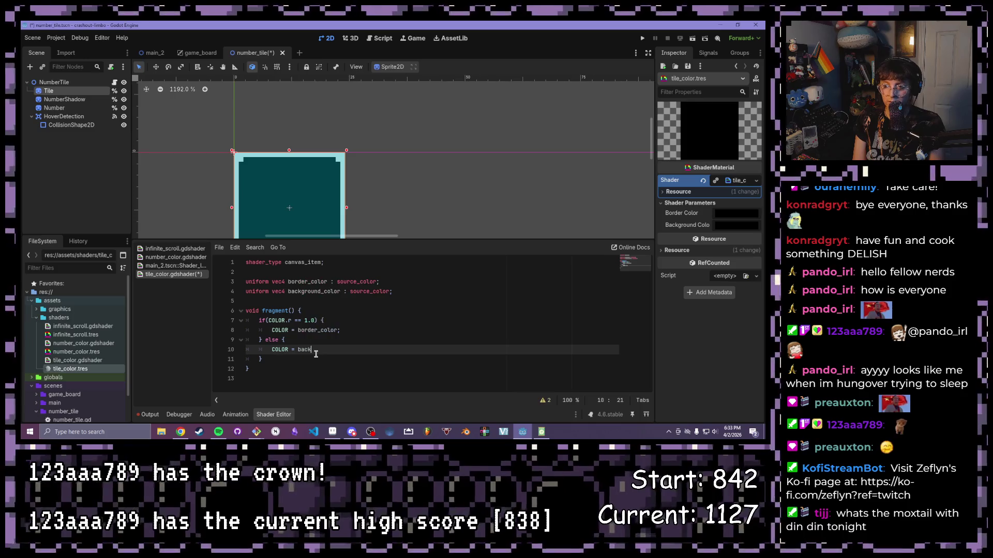
text(ground)
key(Return)
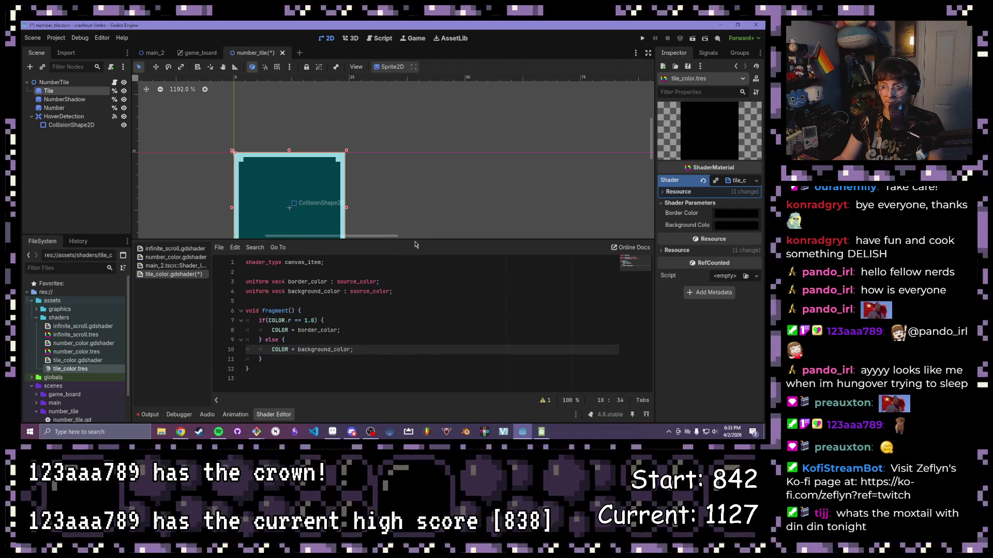
drag(415, 241, 415, 262)
Step: Assign tile_color.tres to the Tile sprite's Material slot
mouse_move(364, 225)
mouse_down()
mouse_move(364, 158)
mouse_move(354, 178)
mouse_up()
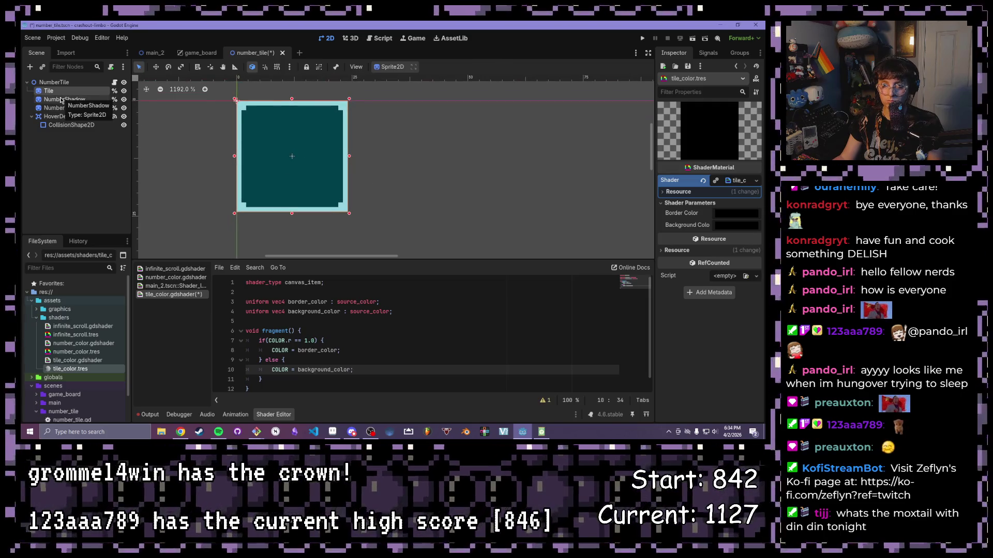
click(55, 91)
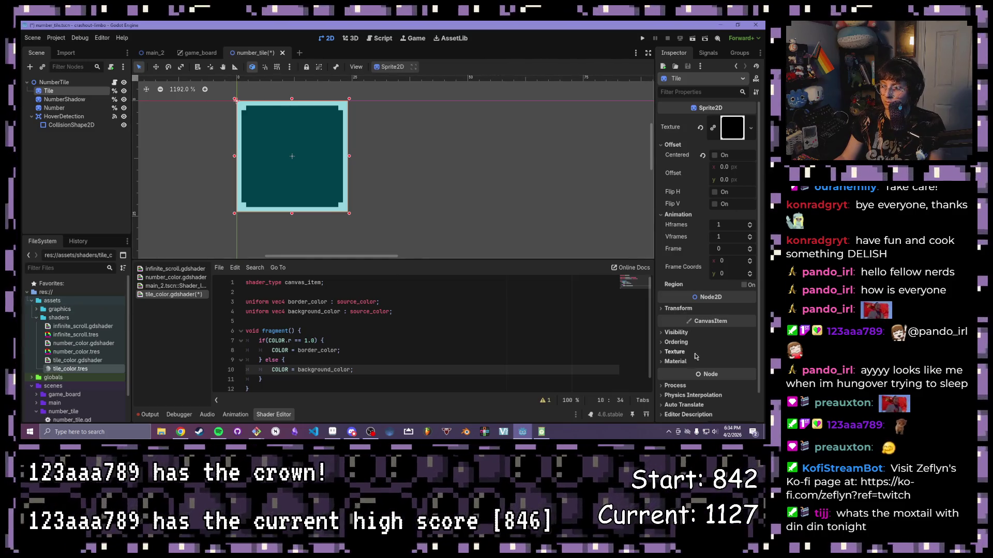
click(676, 361)
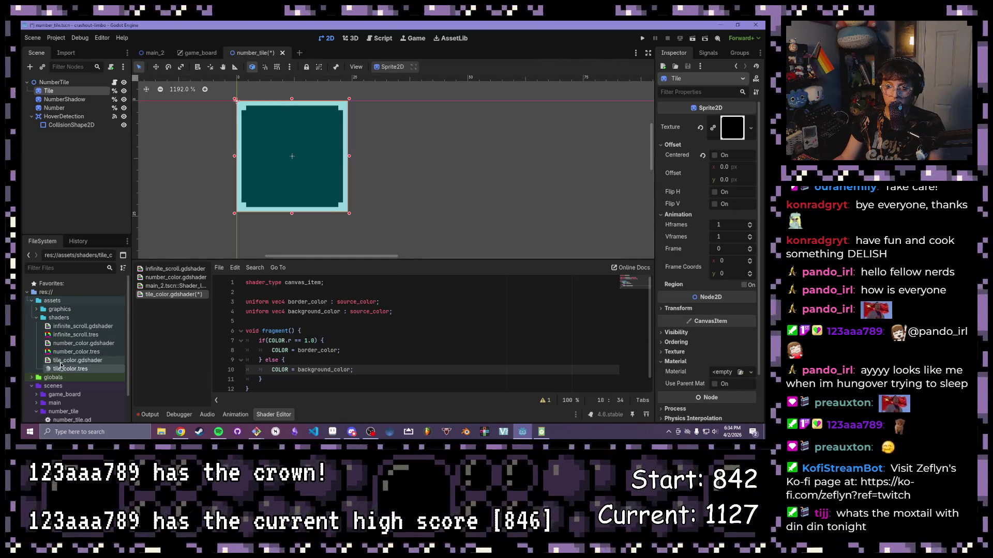
mouse_move(52, 370)
mouse_down()
mouse_move(696, 353)
mouse_move(730, 372)
mouse_up()
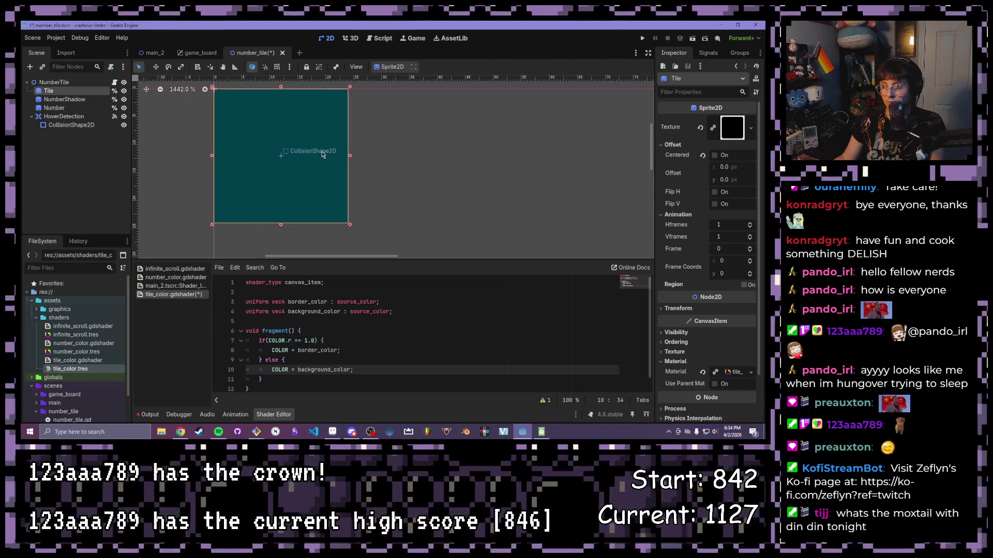
scroll(403, 199, up, 3)
scroll(406, 201, down, 1)
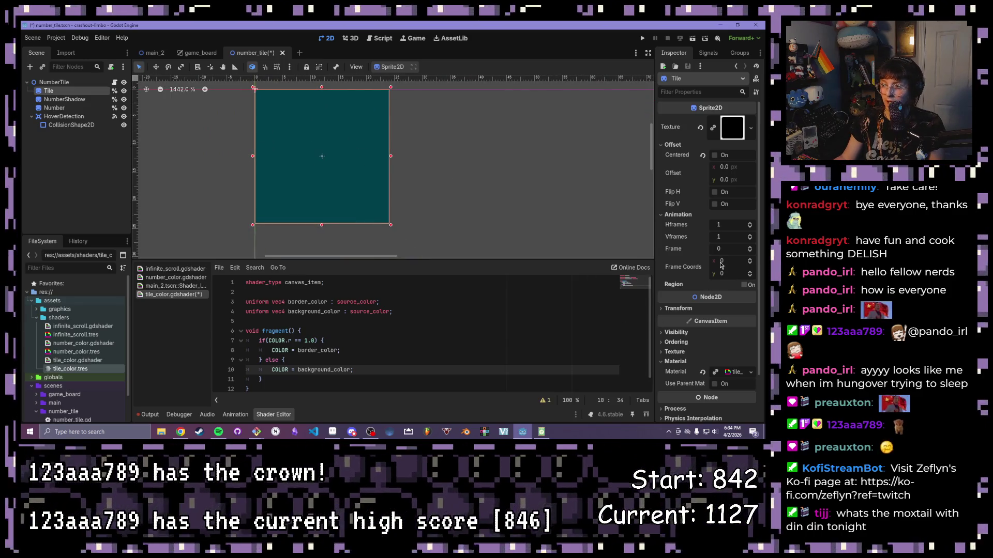
click(727, 373)
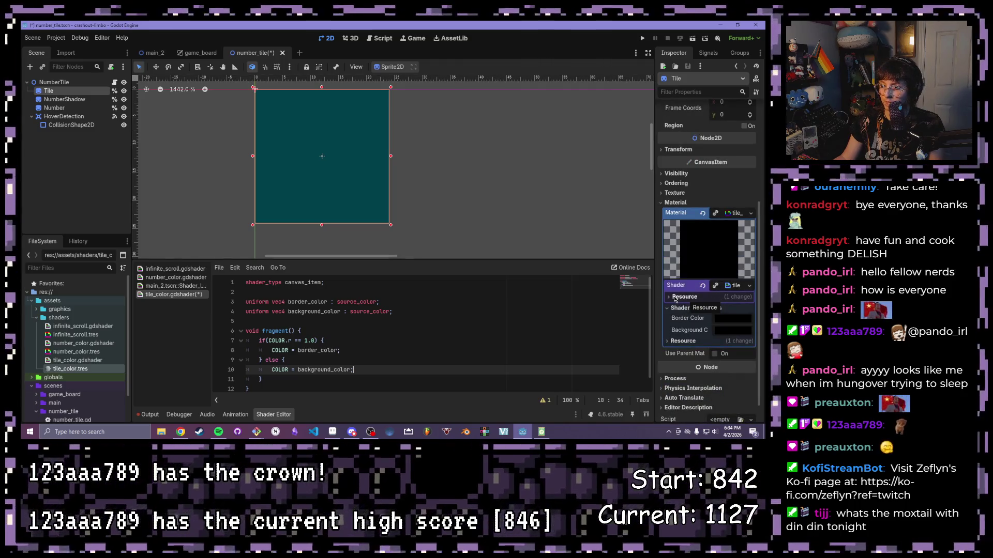
Step: Make the Tile's material unique (recursive) and enable Local to Scene
click(749, 213)
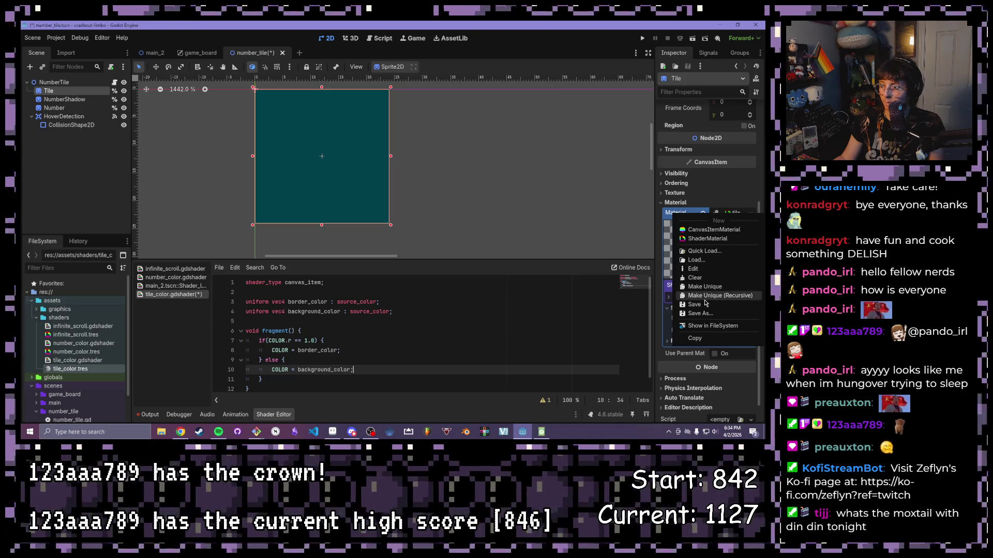
click(706, 297)
click(356, 299)
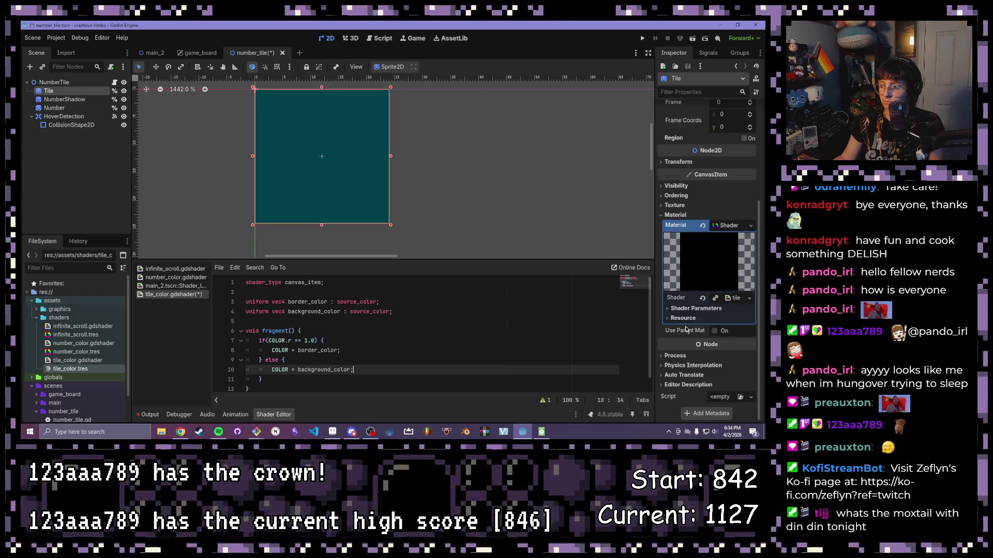
click(674, 318)
click(716, 328)
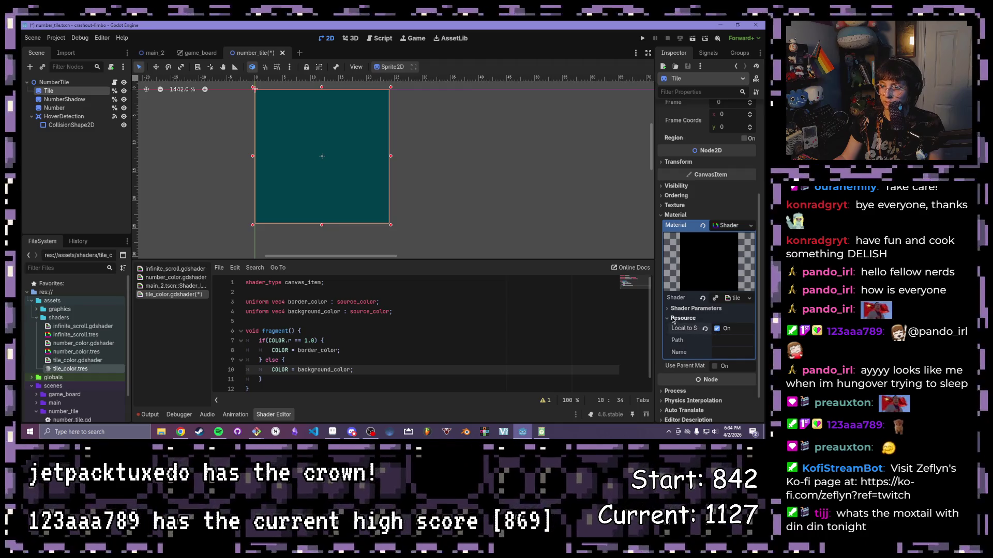
click(673, 318)
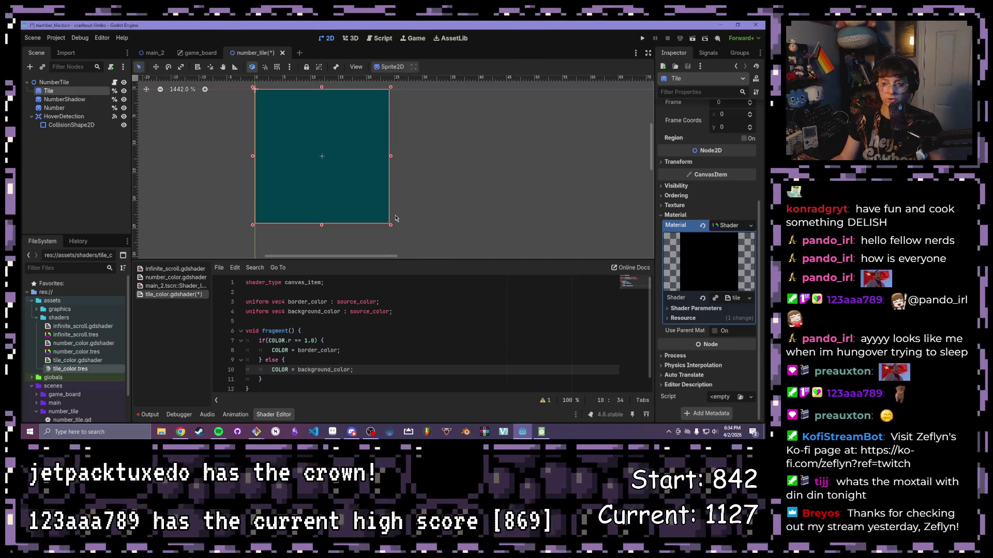
drag(452, 185, 461, 190)
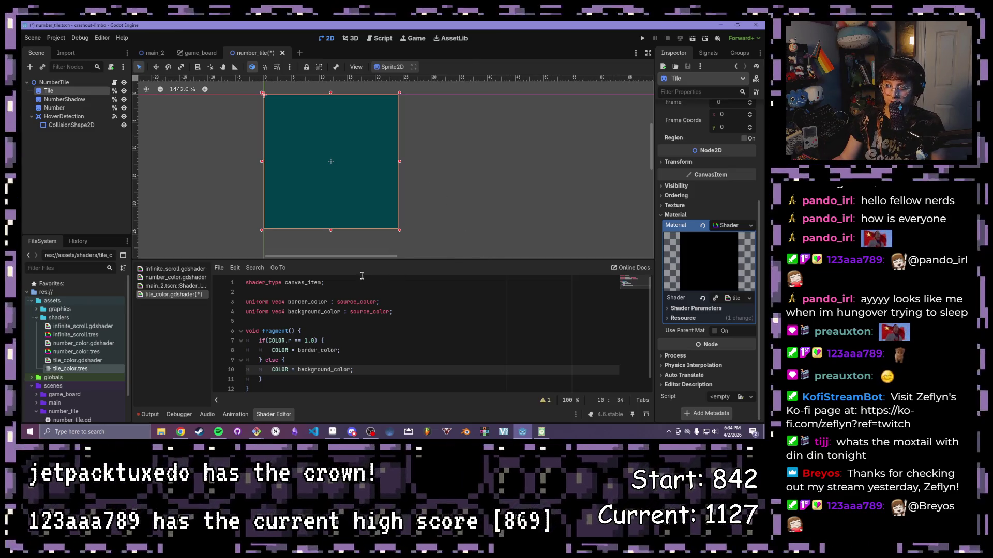
drag(460, 223, 496, 206)
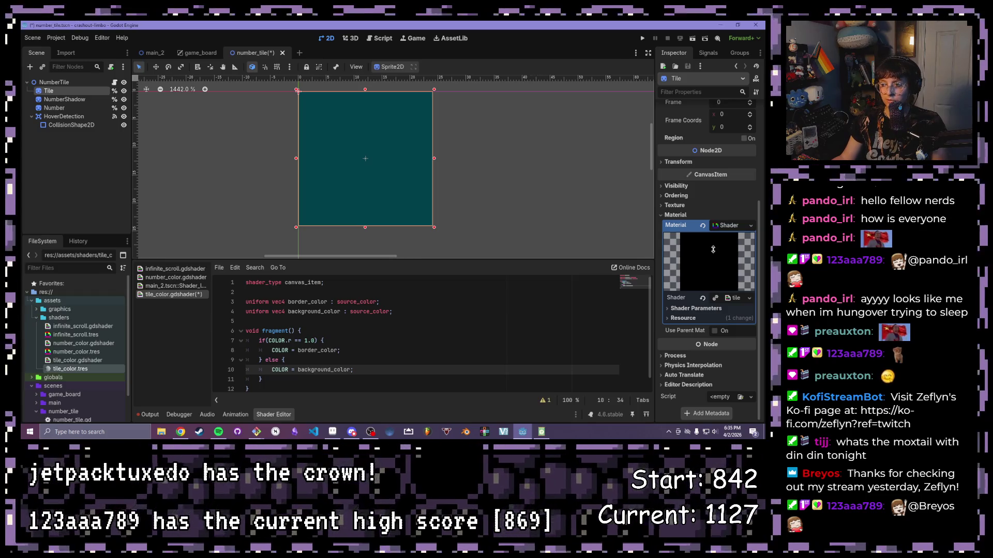
click(696, 309)
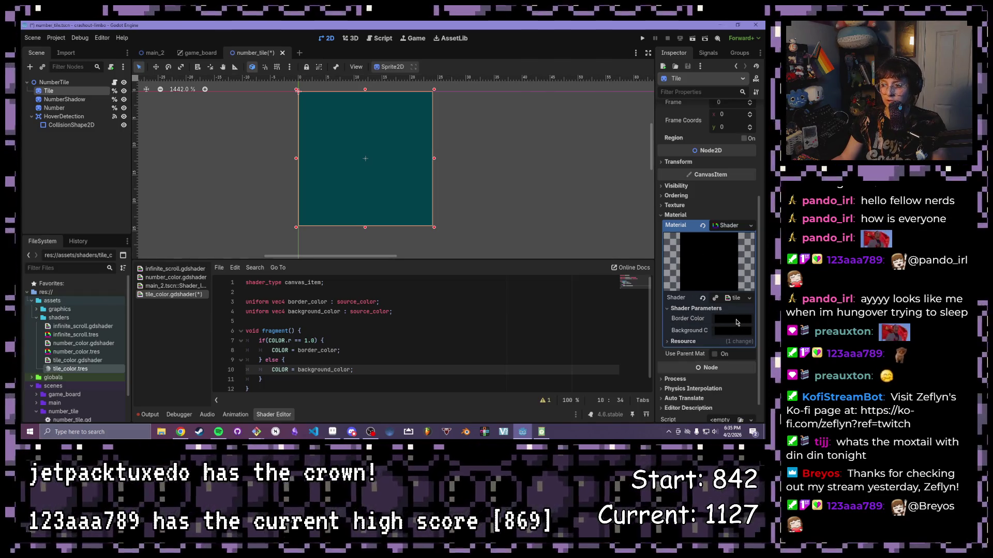
click(735, 319)
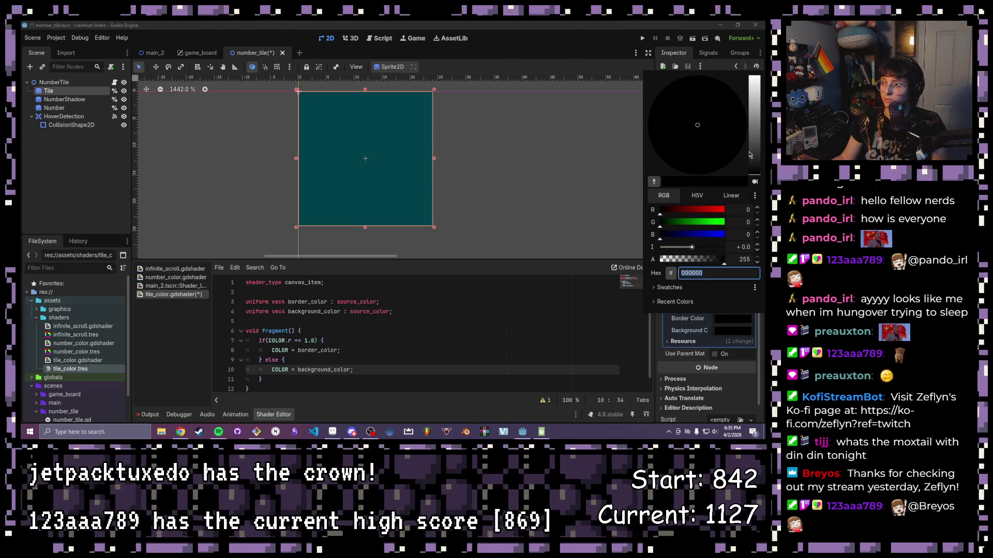
drag(706, 210, 758, 220)
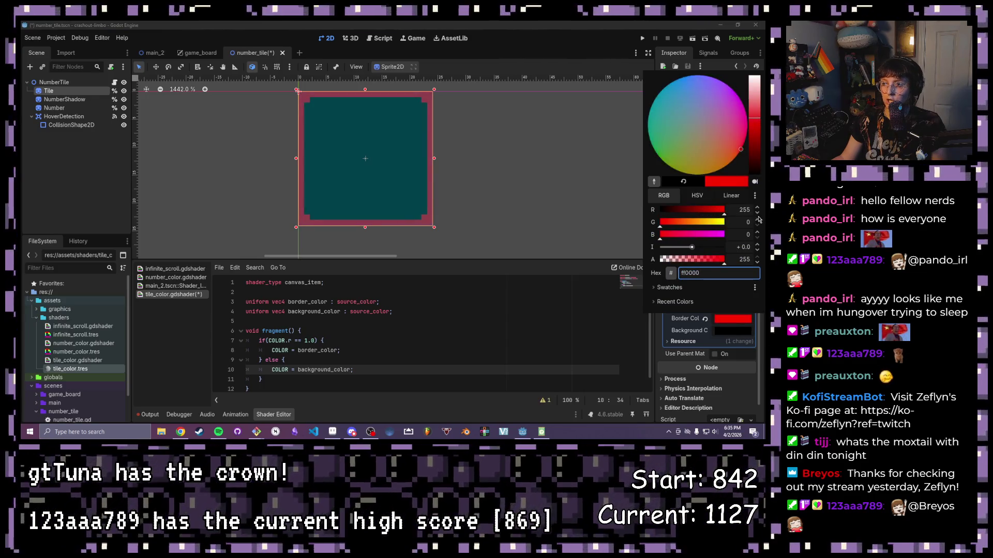
mouse_move(754, 145)
mouse_down()
mouse_move(751, 80)
mouse_move(754, 165)
mouse_move(755, 82)
mouse_up()
click(662, 161)
mouse_move(722, 235)
mouse_down()
mouse_move(684, 237)
mouse_move(726, 236)
mouse_up()
drag(702, 123, 694, 83)
click(654, 181)
click(743, 38)
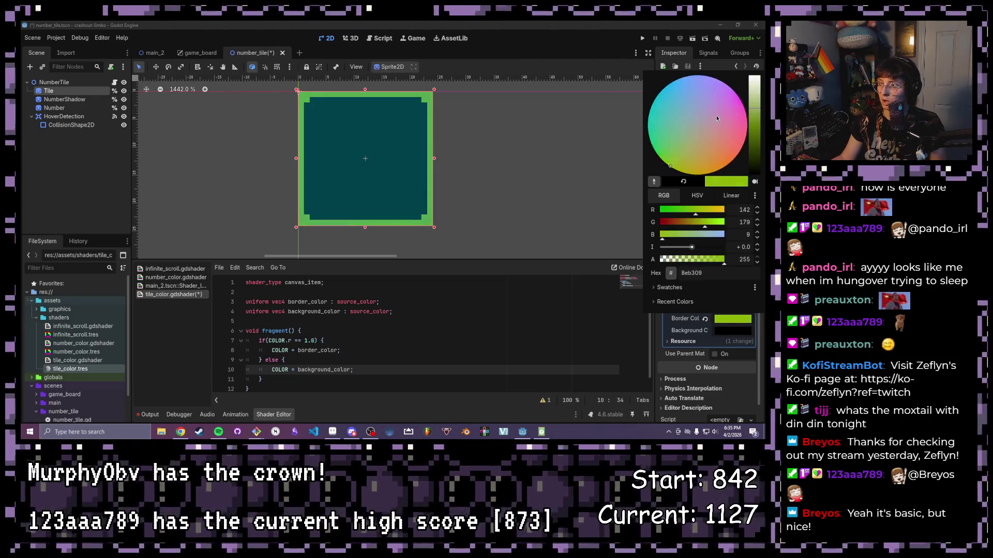
drag(716, 119, 735, 104)
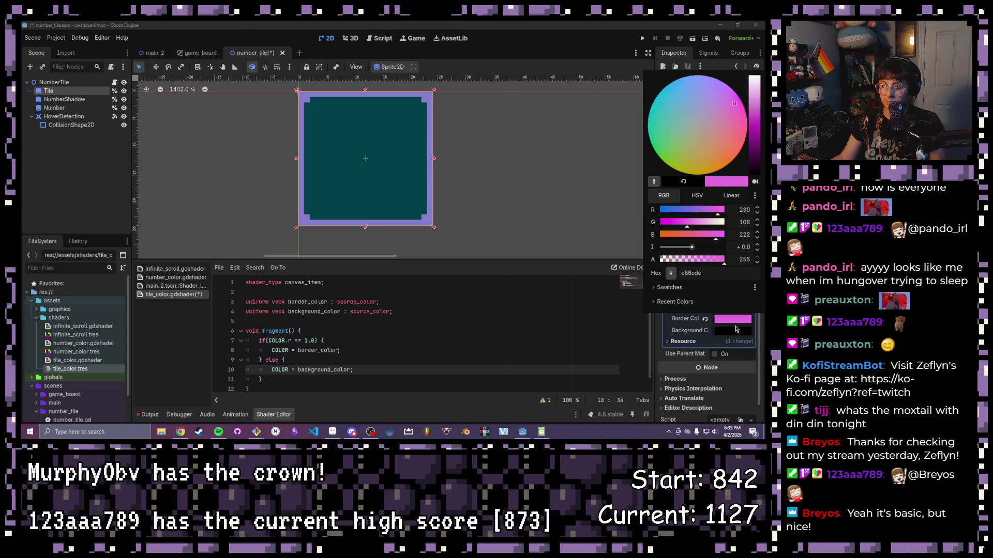
click(735, 330)
click(735, 330)
drag(755, 183, 760, 50)
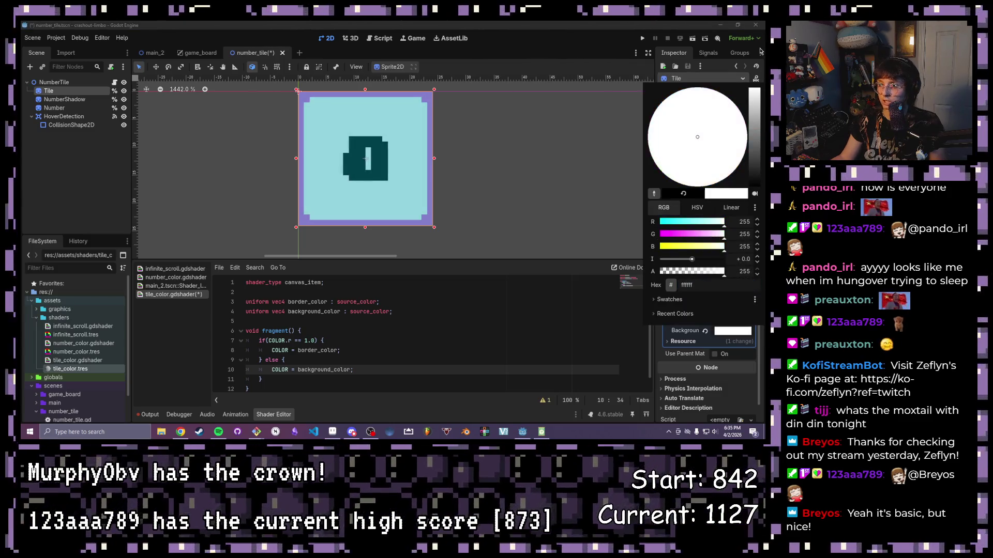
click(702, 102)
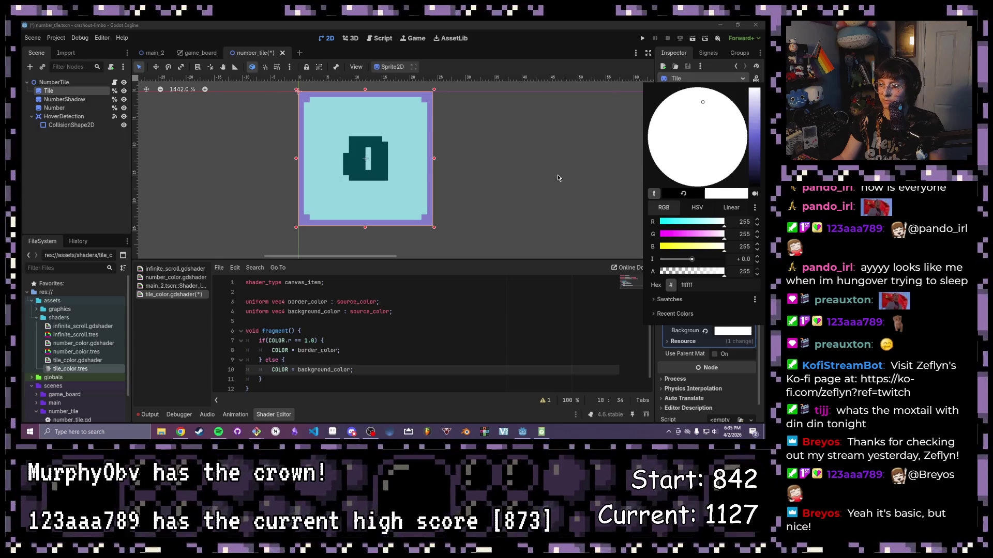
click(697, 271)
drag(689, 273, 647, 275)
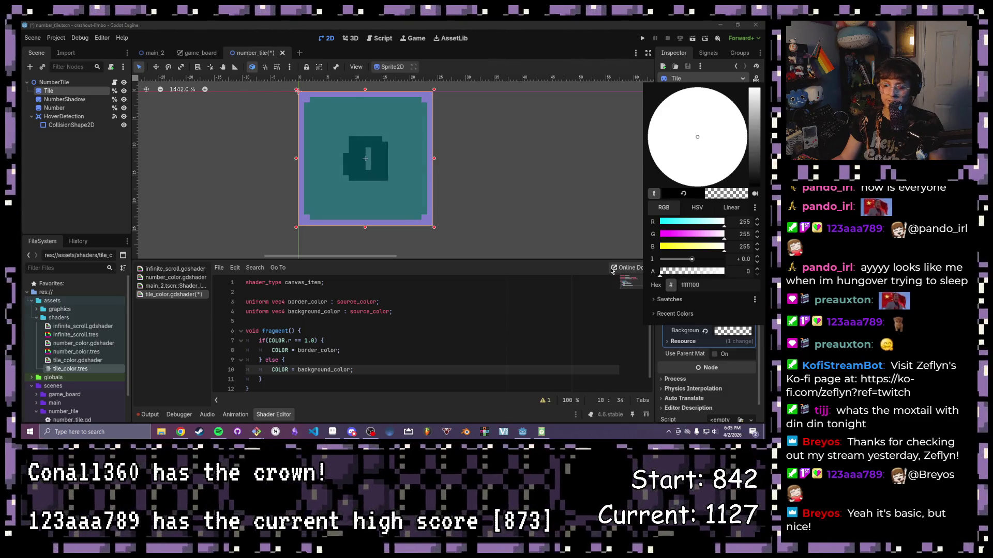
click(724, 271)
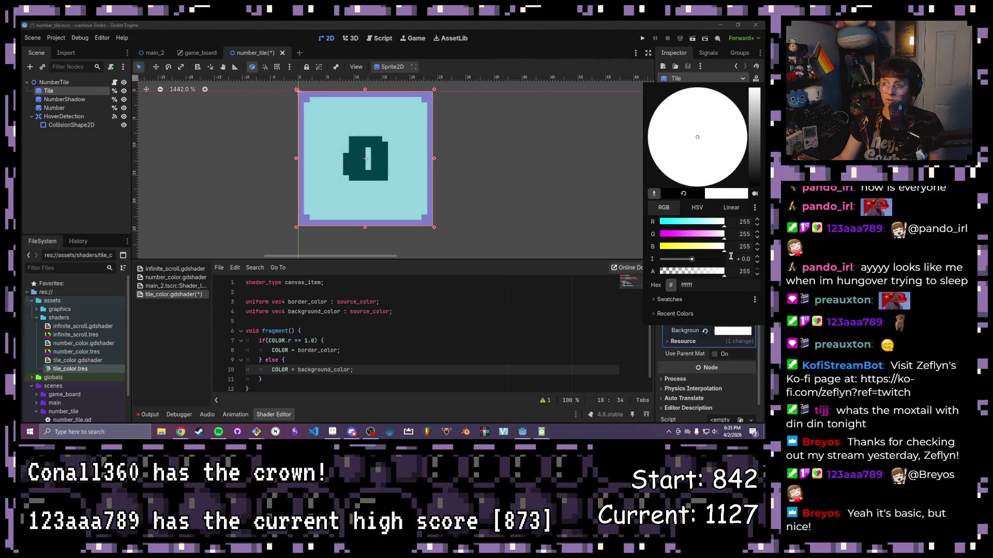
click(553, 187)
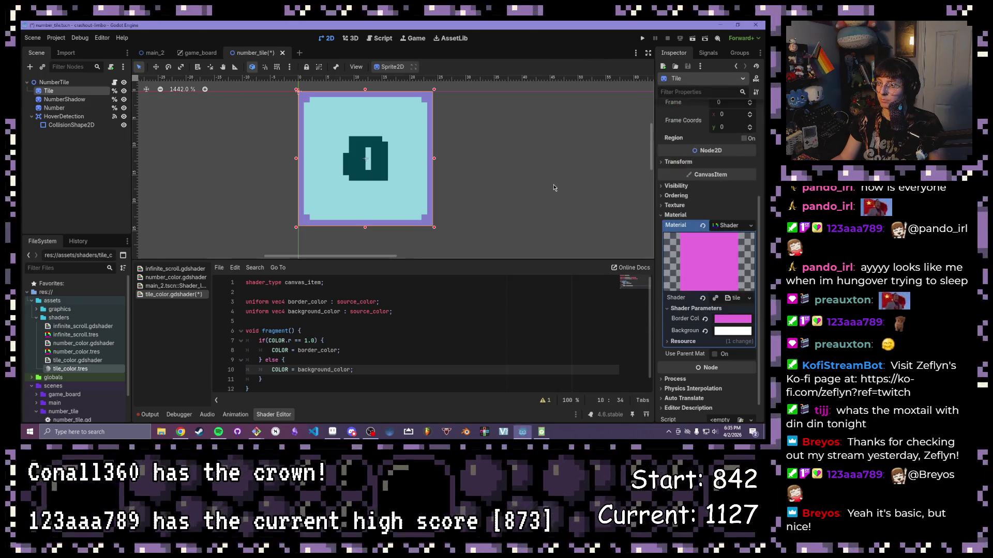
click(705, 319)
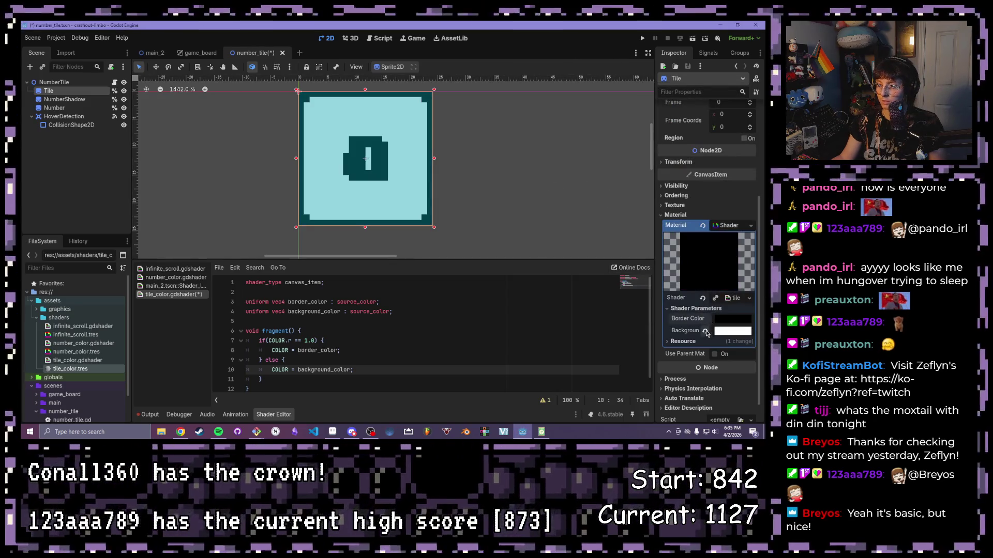
click(705, 330)
click(400, 357)
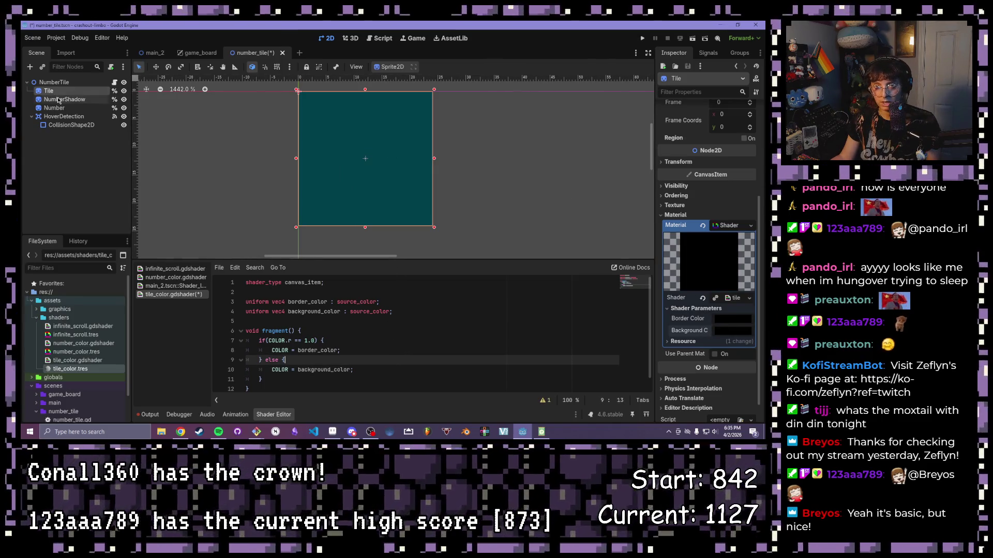
Step: Open globals/colors.gd and add a blank line below its numbers colour array
click(115, 82)
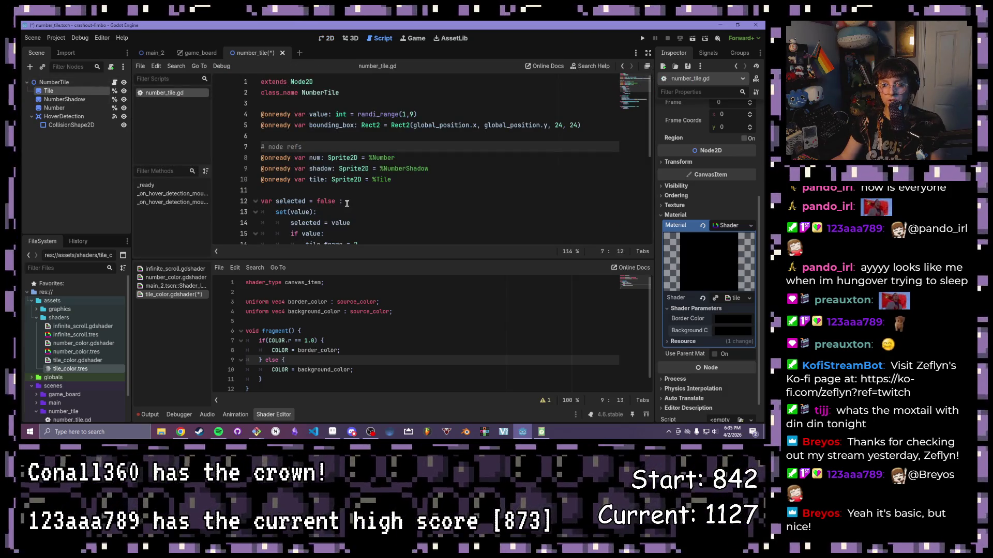
scroll(347, 203, down, 2)
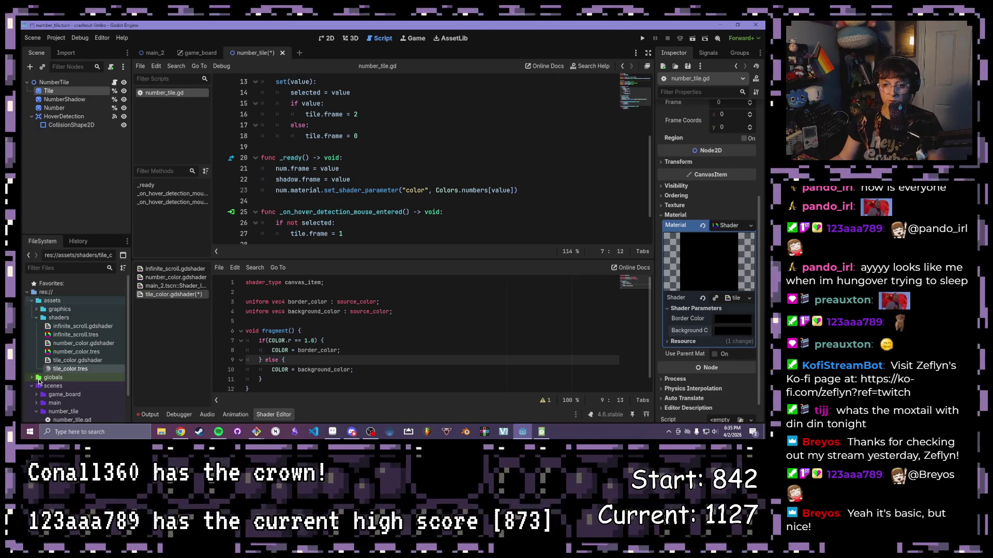
click(33, 377)
double_click(61, 387)
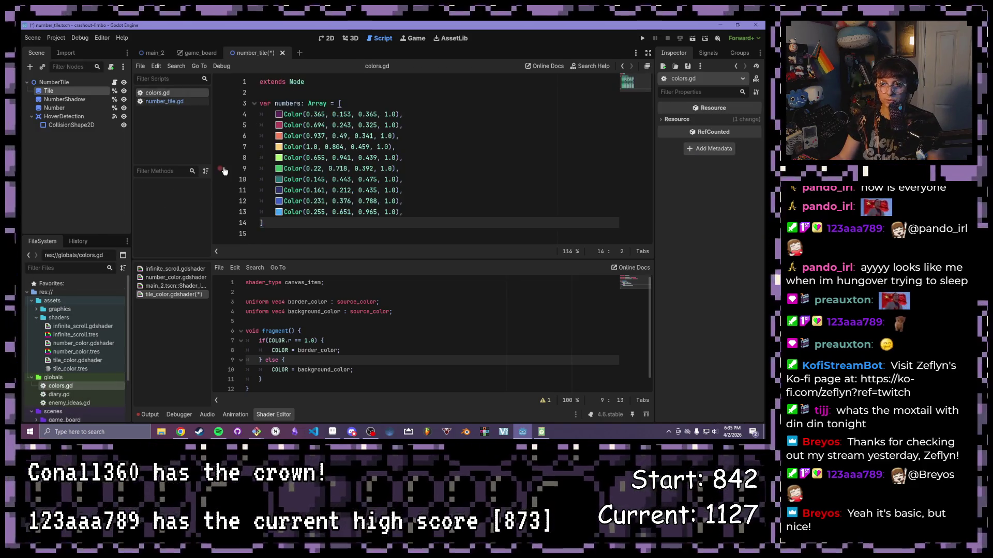
click(430, 182)
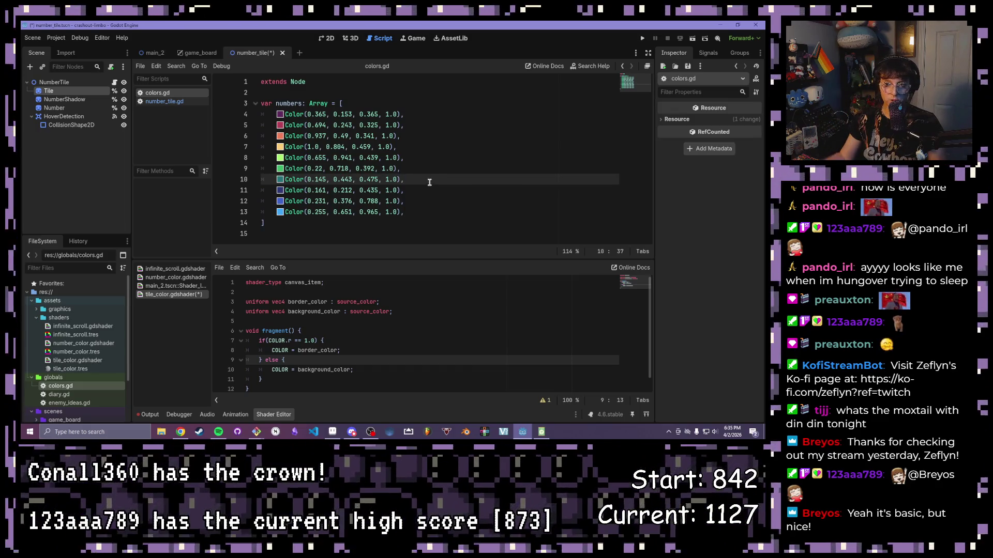
click(352, 89)
click(352, 84)
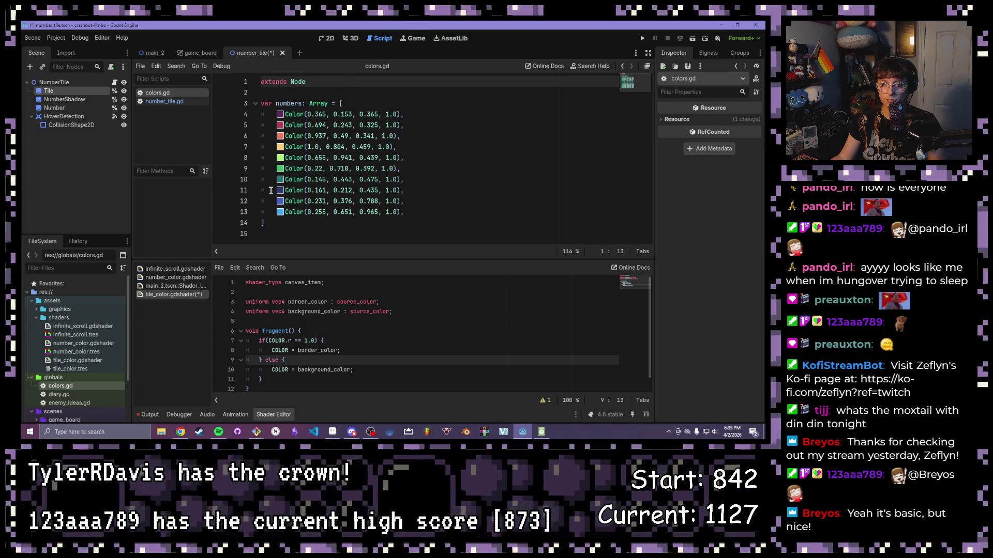
click(281, 222)
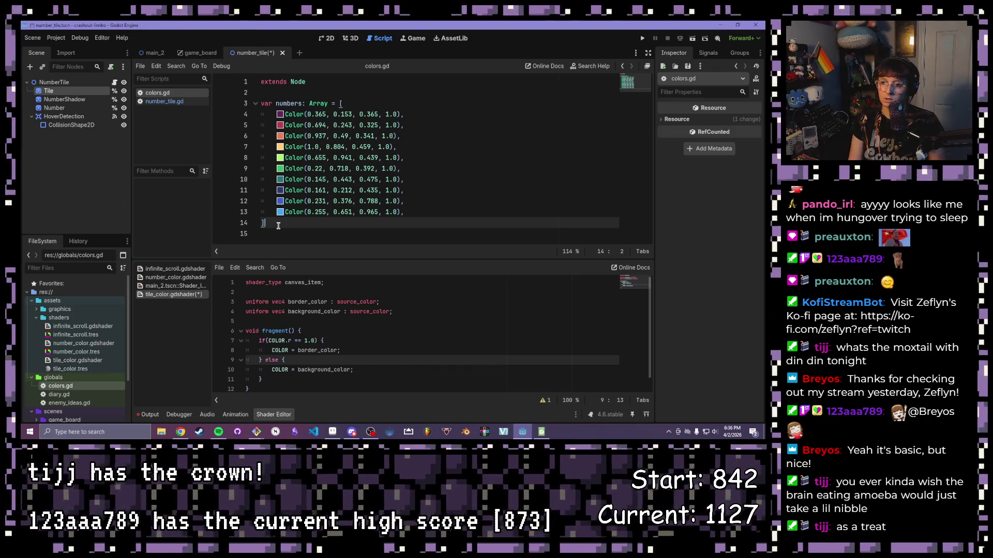
key(Return)
key(Return)
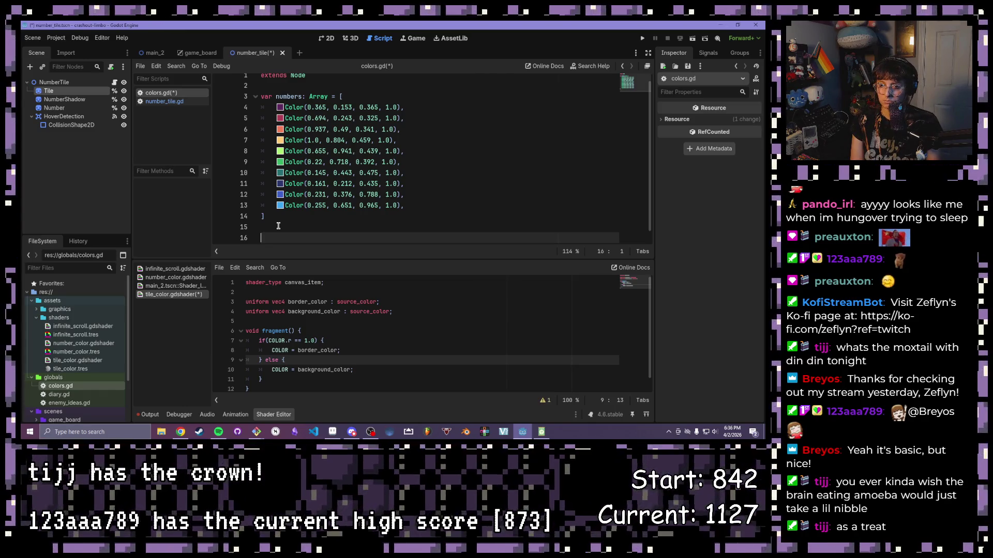
Step: Below the numbers array, start a var tiles dictionary with a nested "default" entry
text(var tiles = )
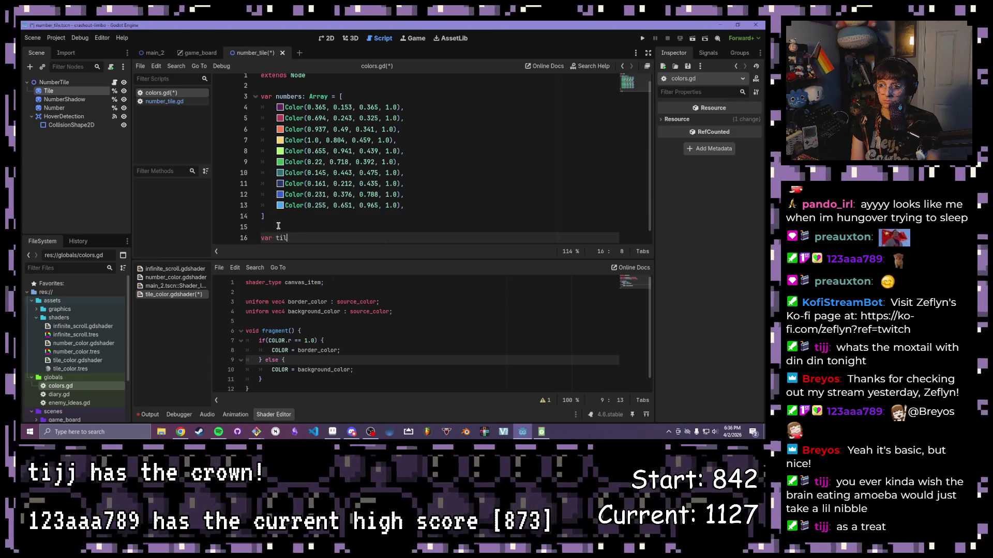
text({)
key(Return)
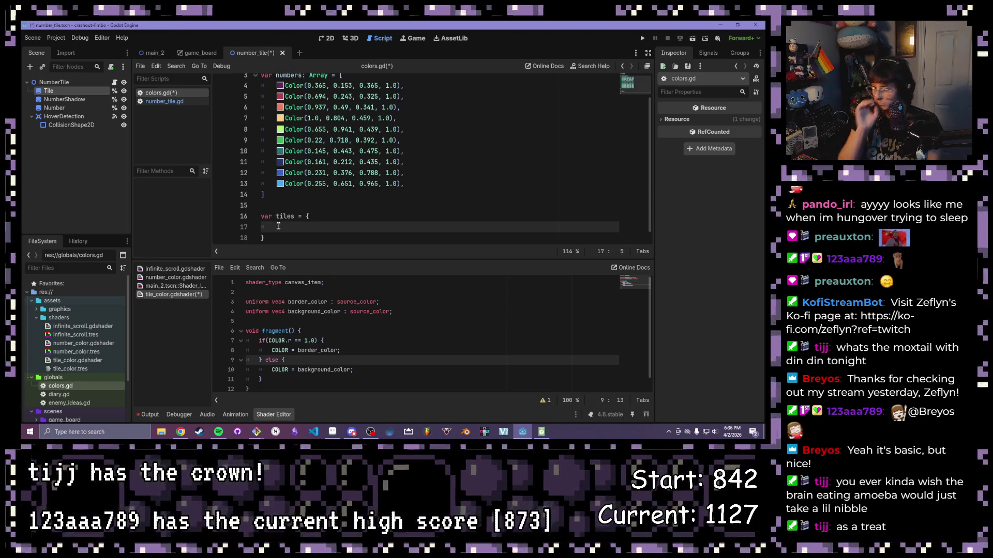
text(")
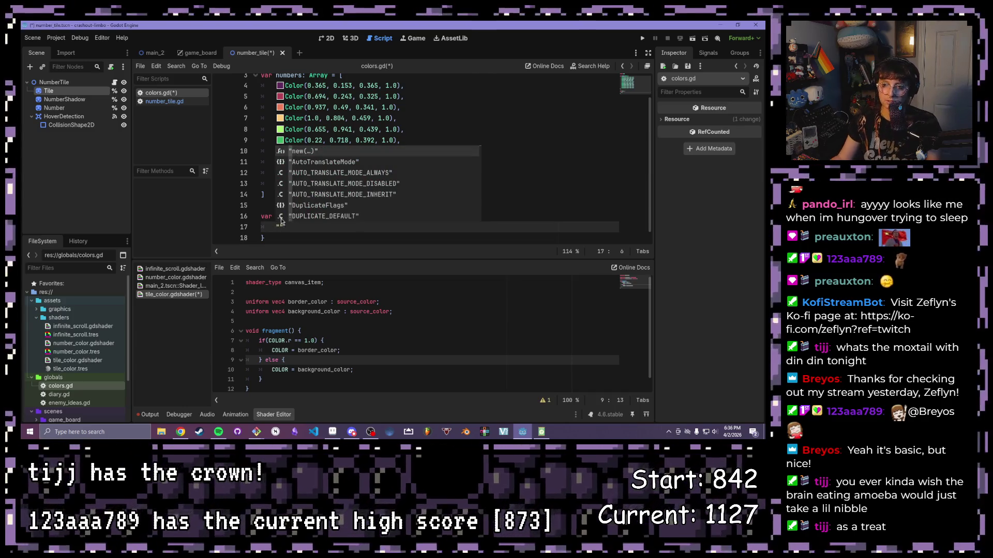
key(Escape)
scroll(267, 216, down, 1)
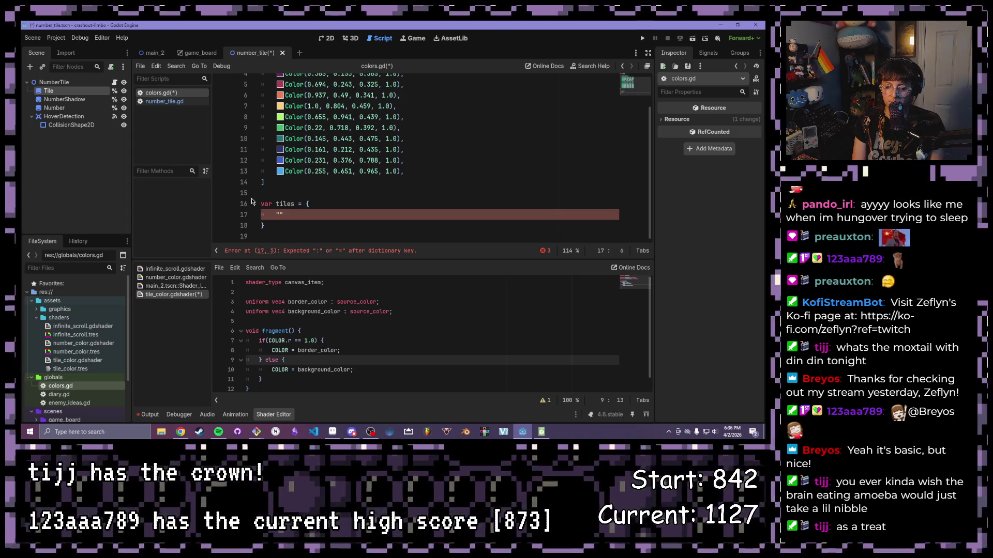
text(defauly)
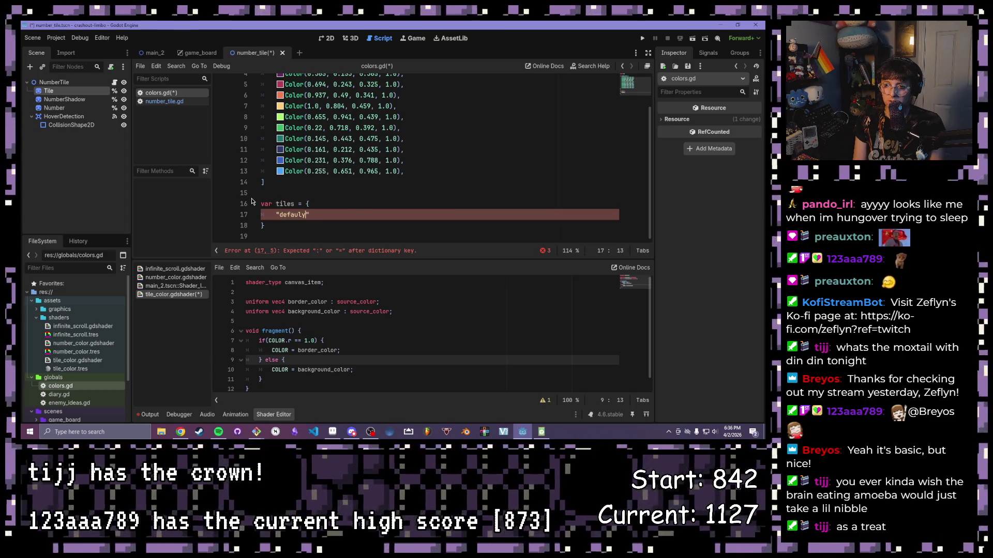
key(BackSpace)
text(t": {)
key(Return)
text(border:)
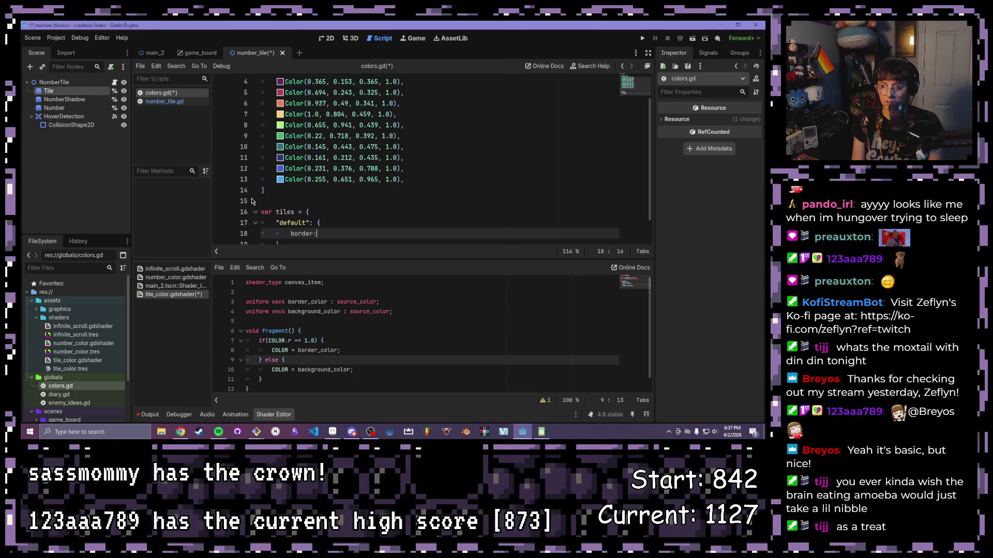
Step: Fill the default entry with "border": Color() and "background": Color() lines
text(Color(),)
key(Return)
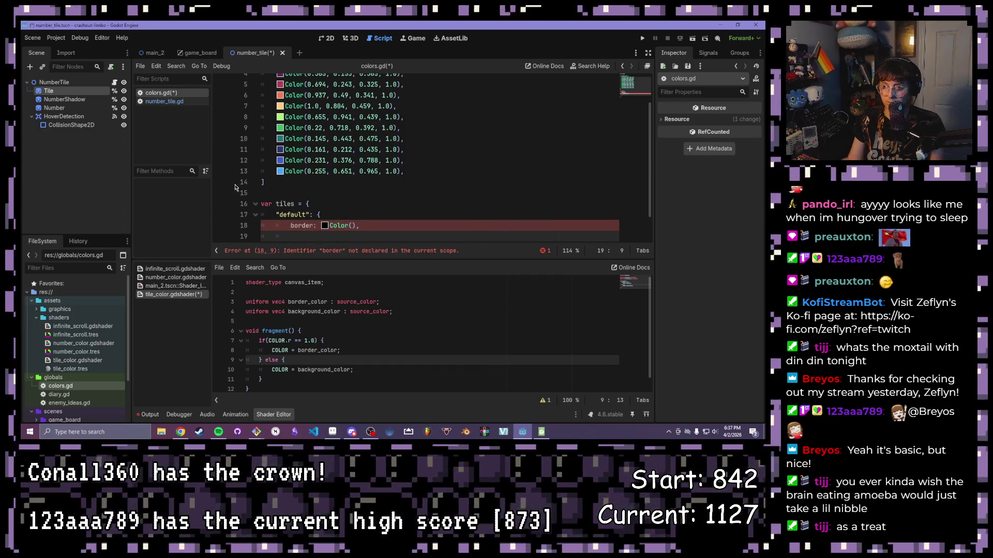
click(313, 226)
text(")
click(290, 225)
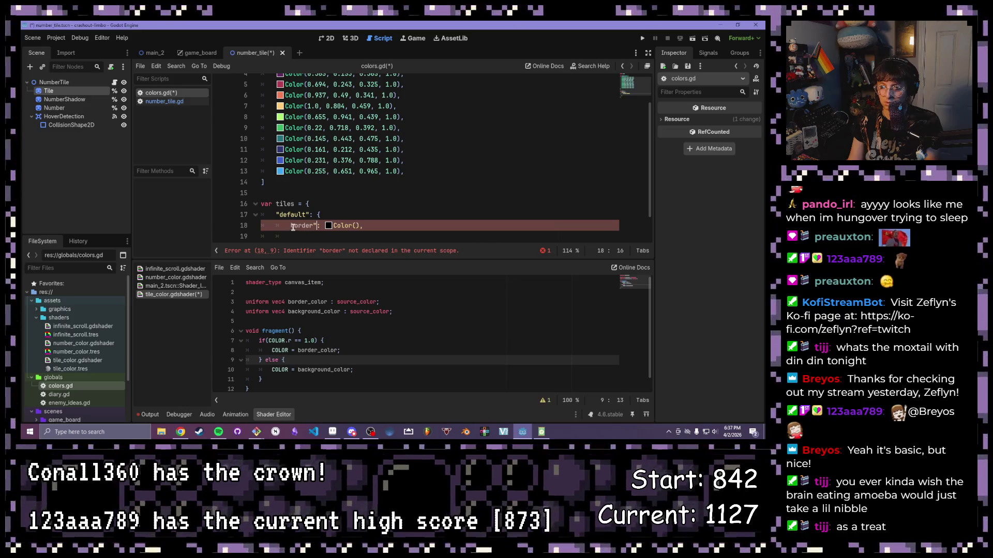
text(")
key(Down)
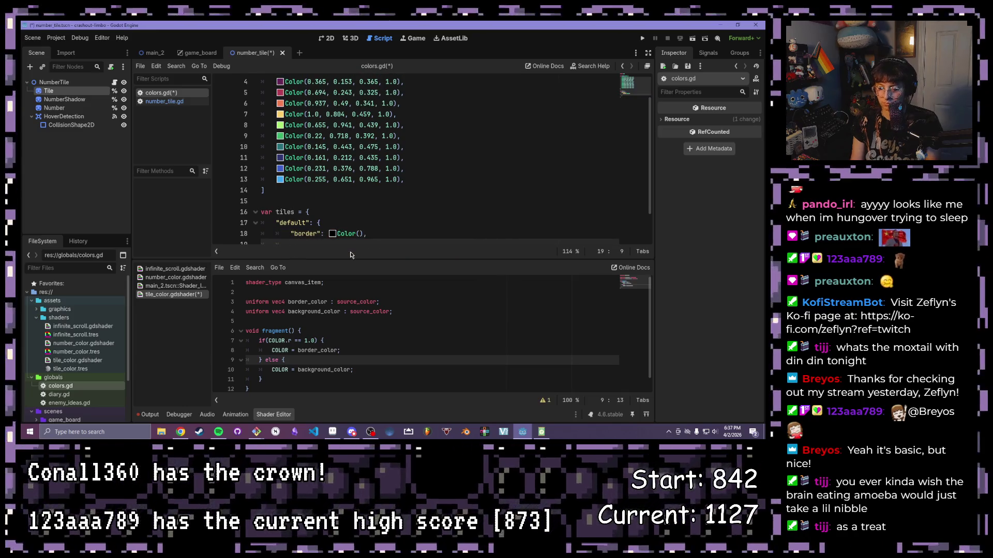
text("background": Color)
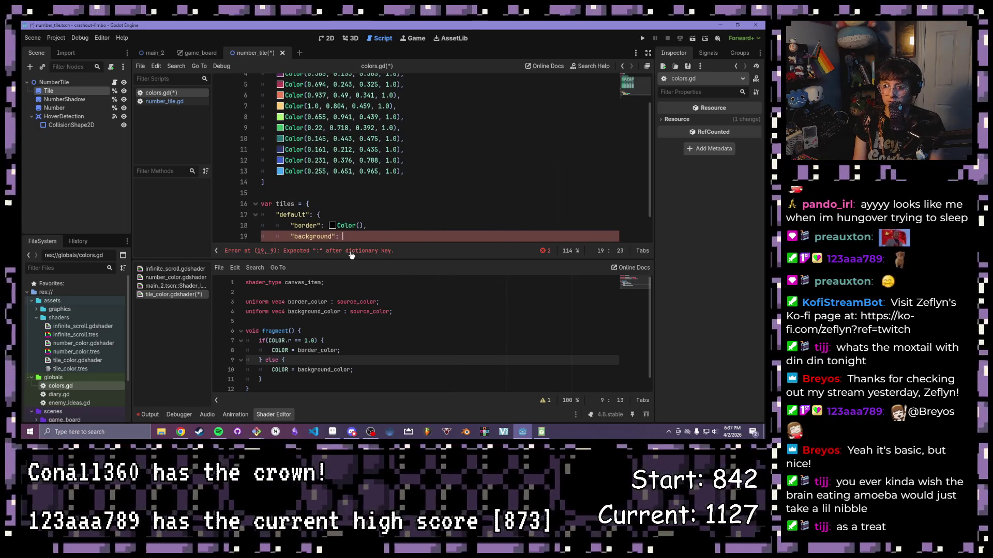
text(())
scroll(349, 238, down, 1)
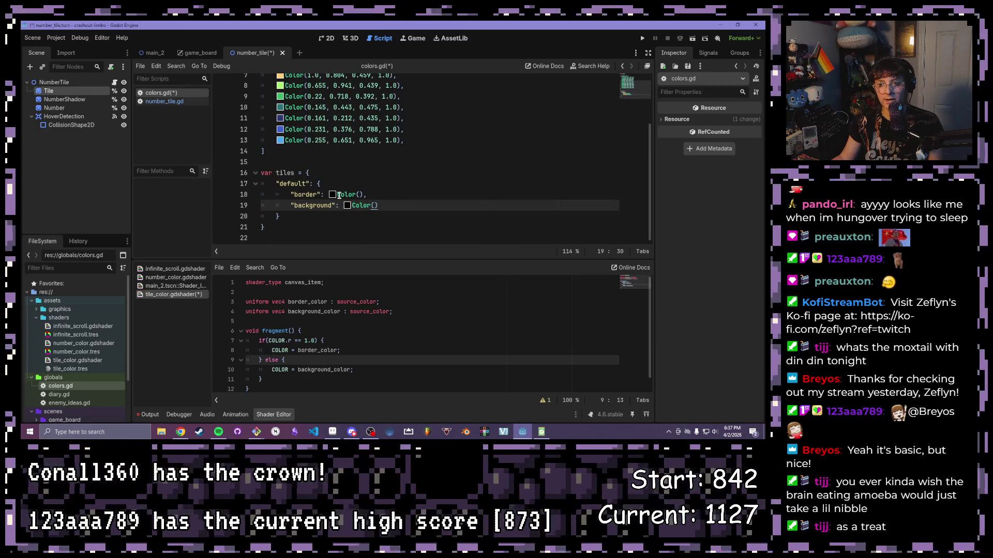
Step: Make the default tile border pure red, Color(1.0, 0.0, 0.0, 1.0), using the inline colour picker
click(333, 195)
drag(357, 164, 445, 165)
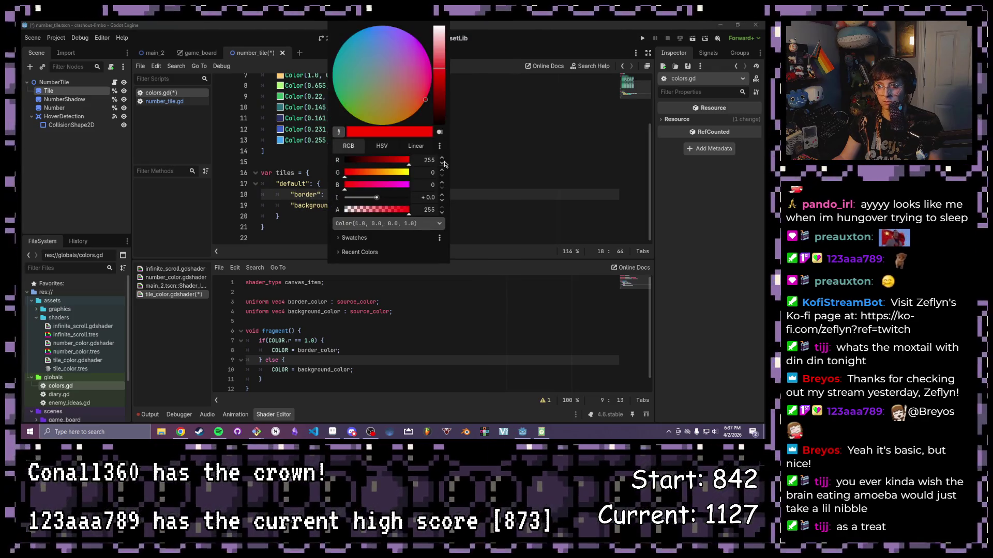
click(311, 207)
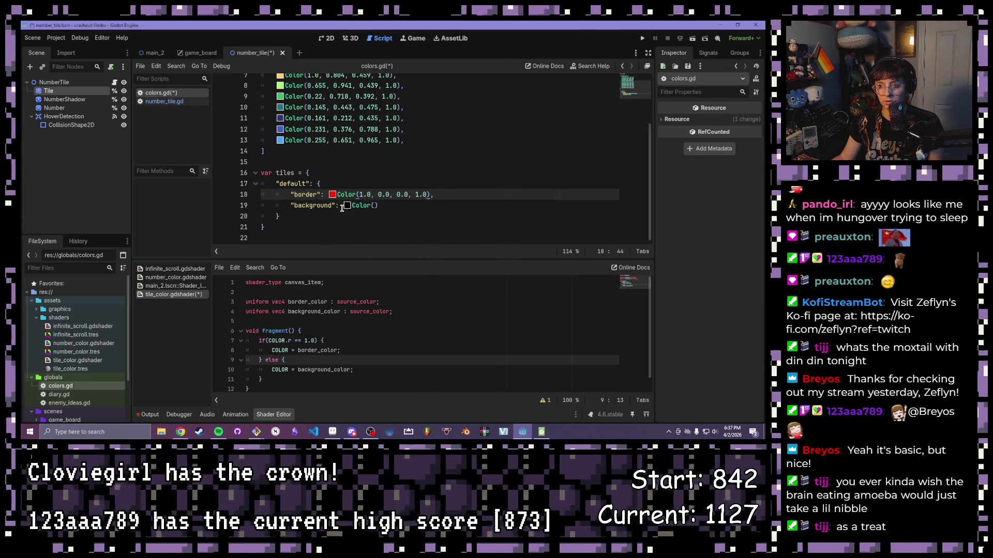
click(347, 205)
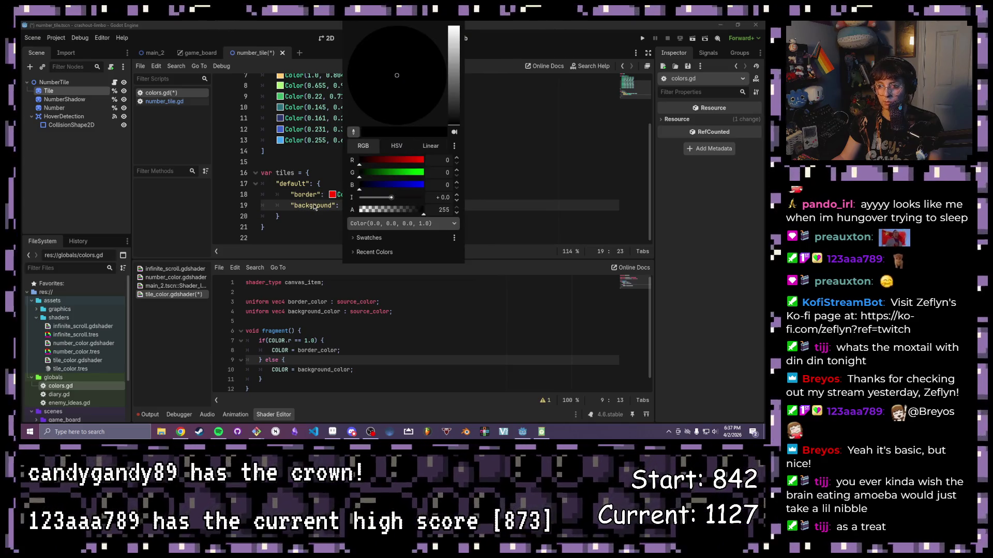
click(314, 207)
Step: Set the default background to Color(0.0, 0.0, 0.0, 0.4)
click(376, 205)
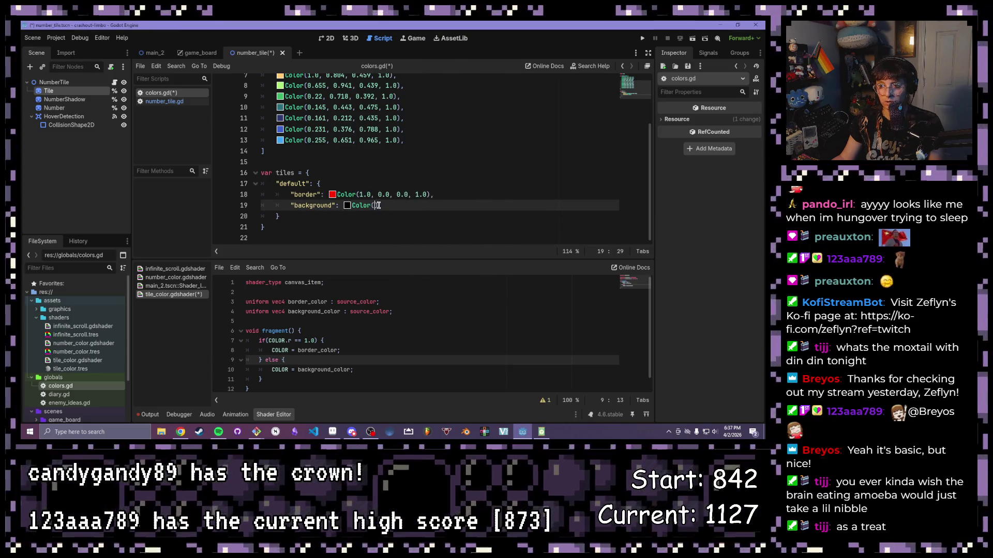
text(0,)
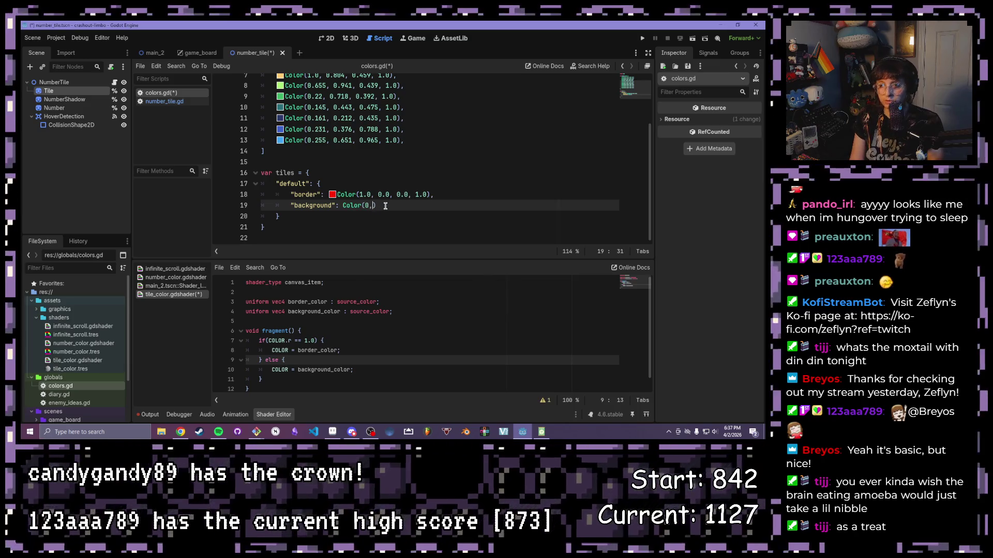
key(BackSpace)
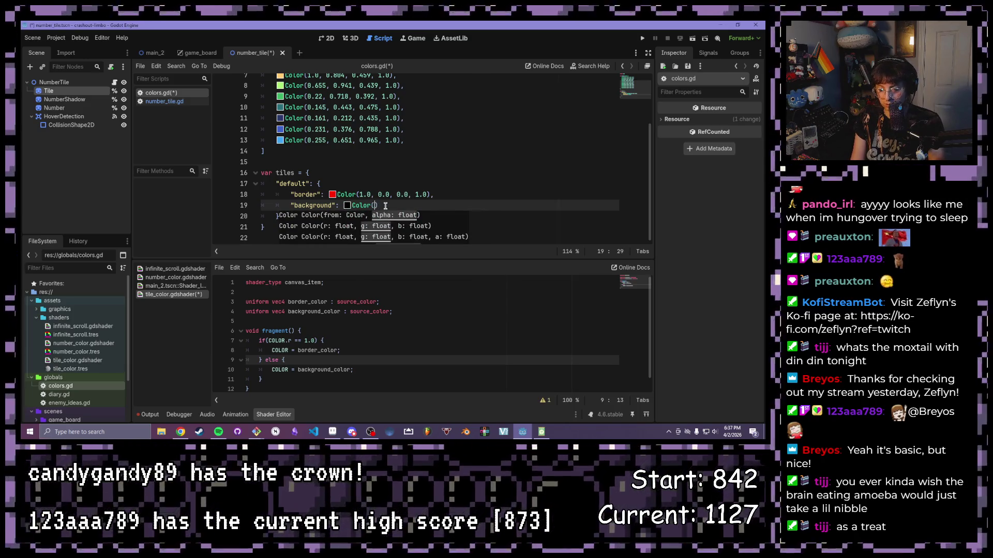
text(0.0, 1.0, )
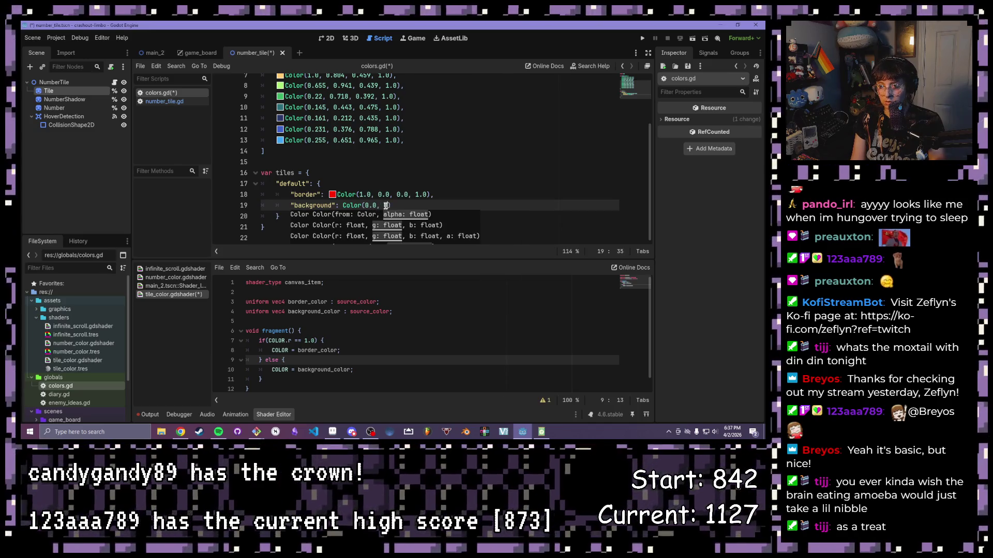
text(0.0, .)
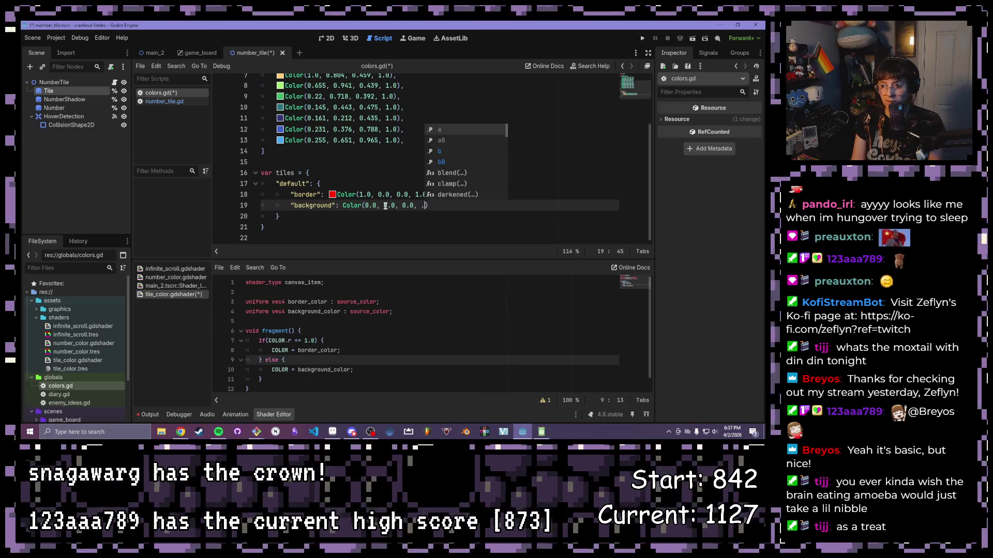
key(BackSpace)
text(0.2)
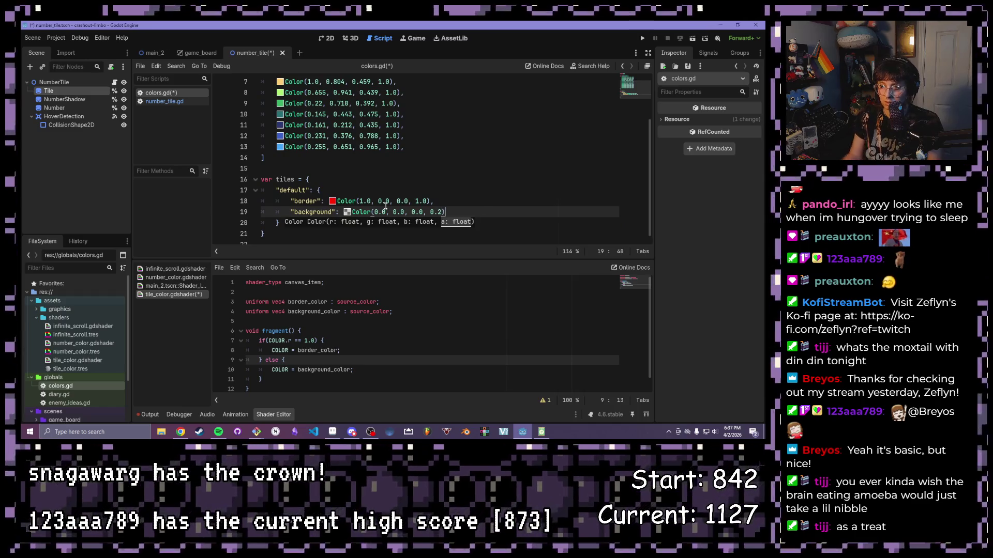
click(440, 212)
key(BackSpace)
text(4)
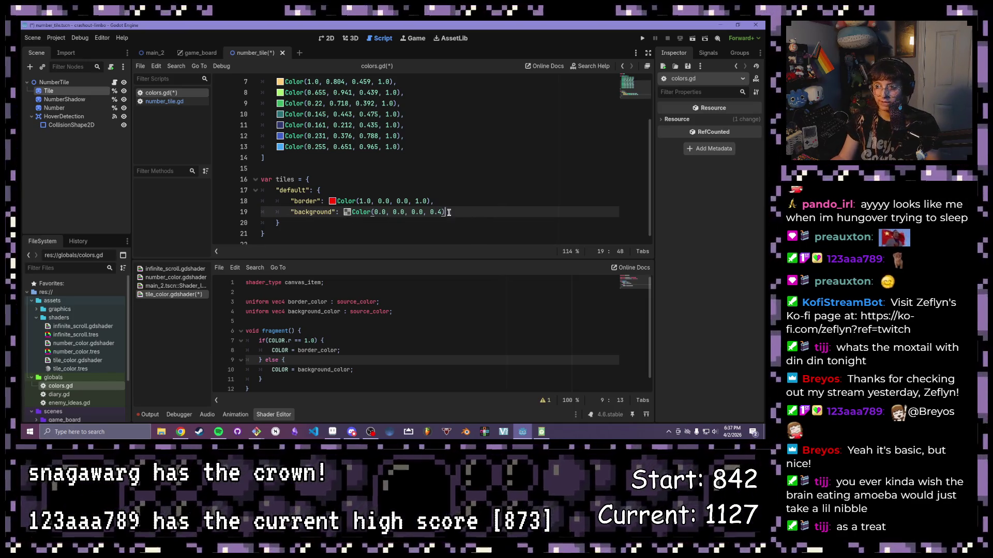
key(Down)
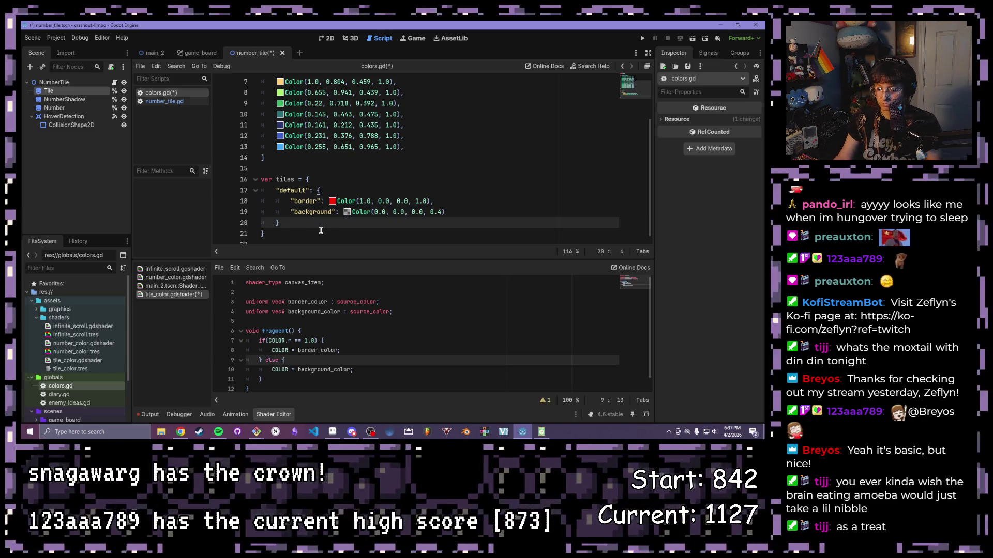
text(,)
Step: Add a "hover" entry after default and paste in copies of the default border and background lines
key(Return)
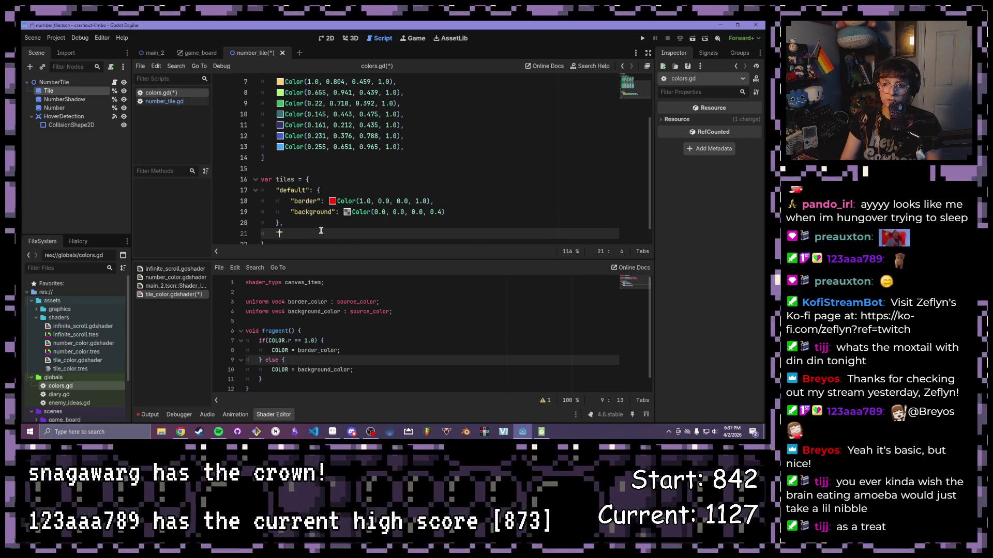
text(hover":)
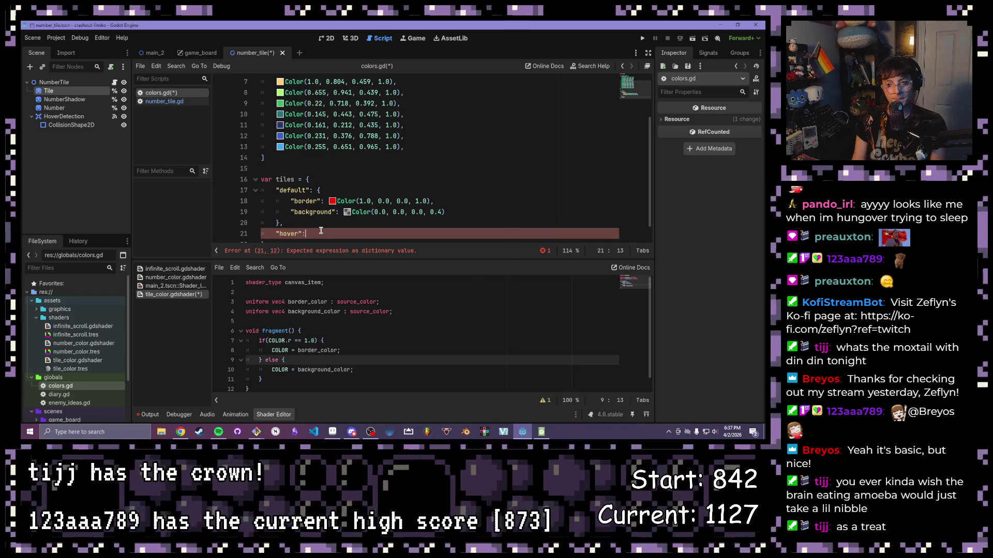
text( {)
key(Return)
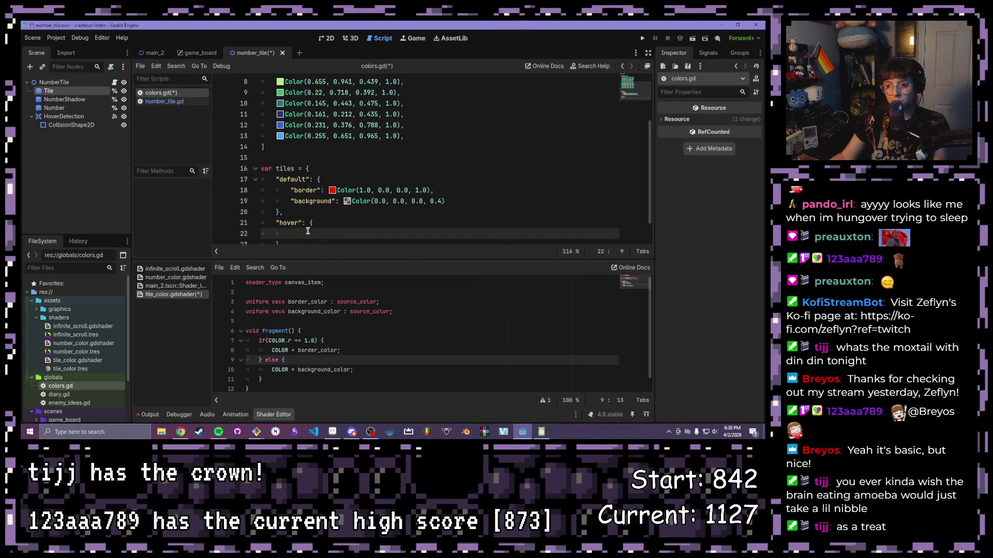
drag(279, 213, 317, 178)
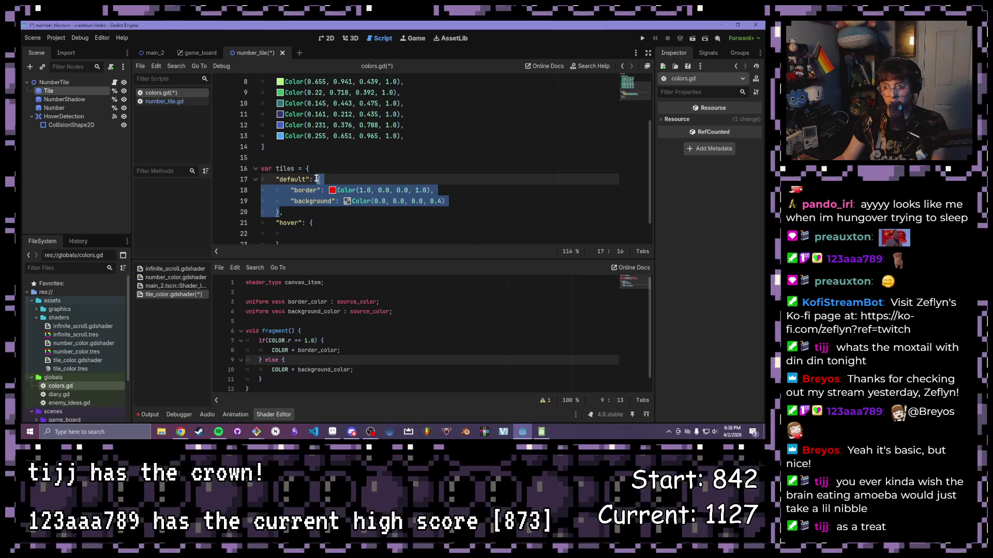
key(ctrl+c)
scroll(338, 212, down, 1)
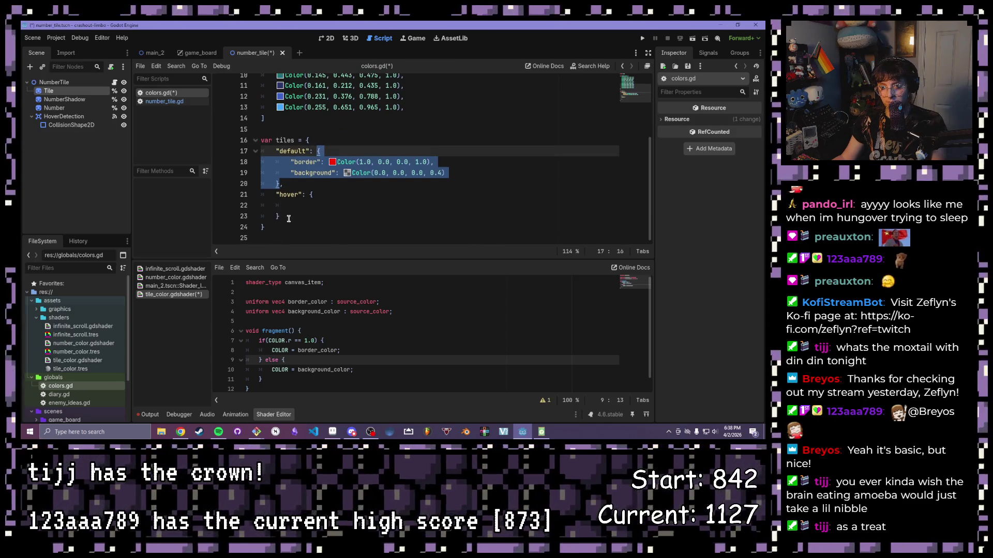
click(303, 200)
key(ctrl+v)
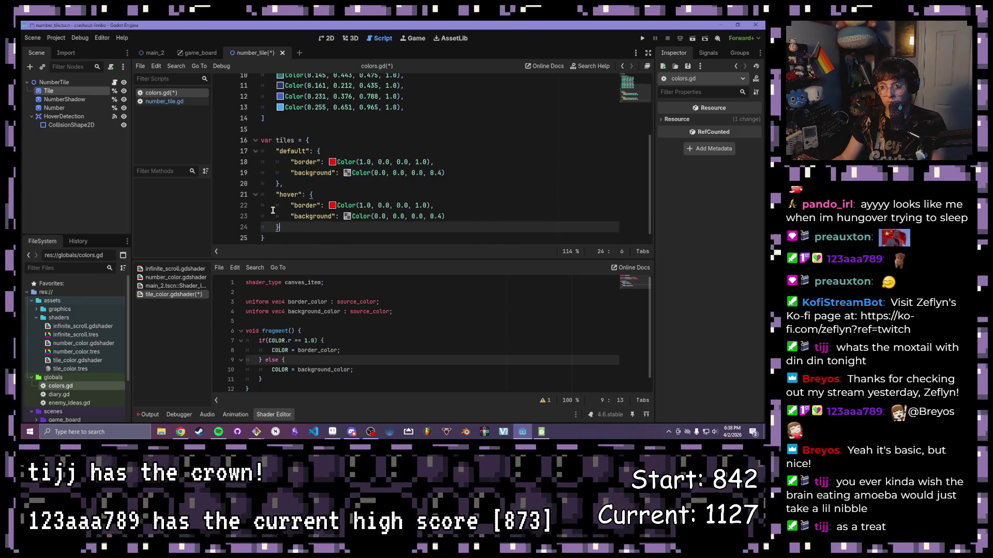
scroll(305, 135, down, 1)
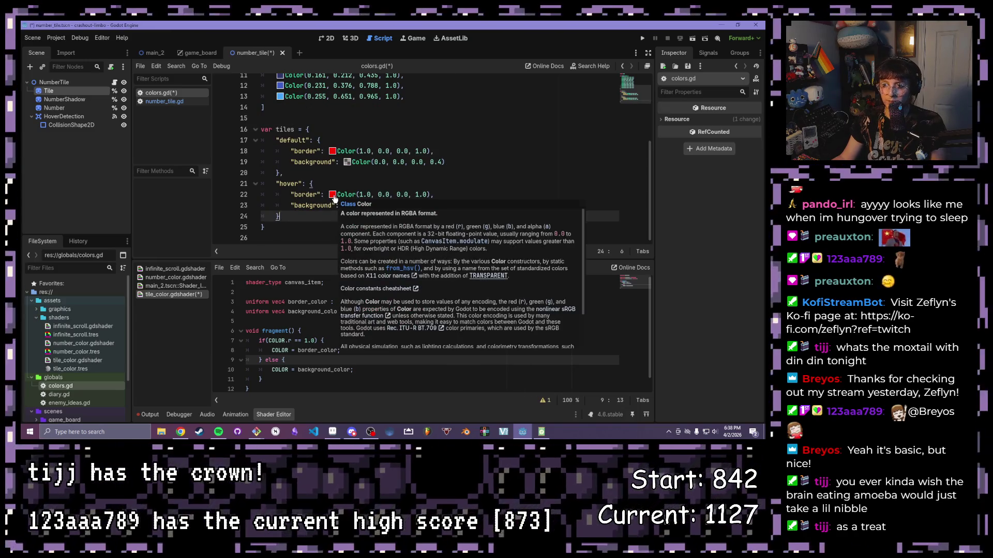
Step: Make the hover border magenta, Color(1.0, 0.0, 1.0, 1.0), and the background alpha 0.0
click(332, 195)
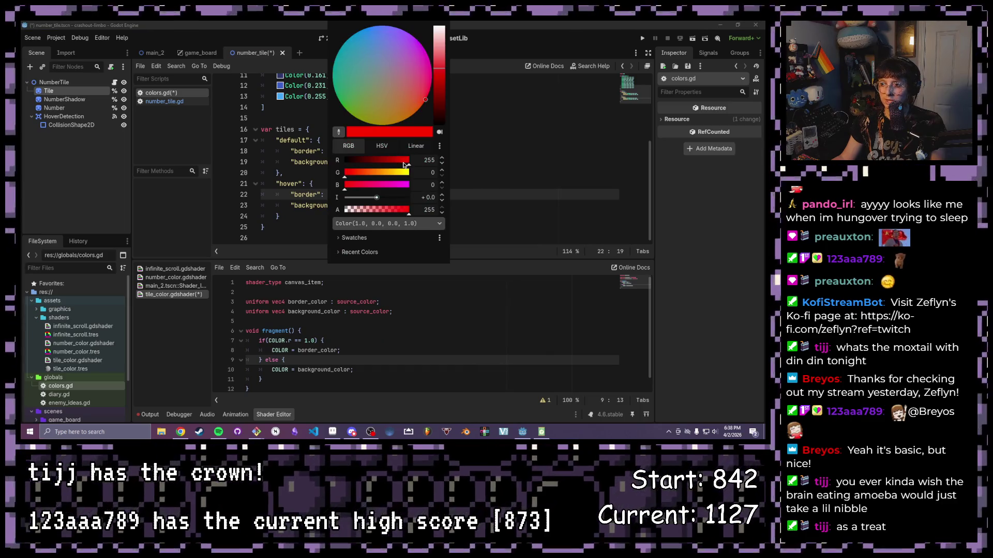
click(404, 164)
drag(404, 163, 410, 164)
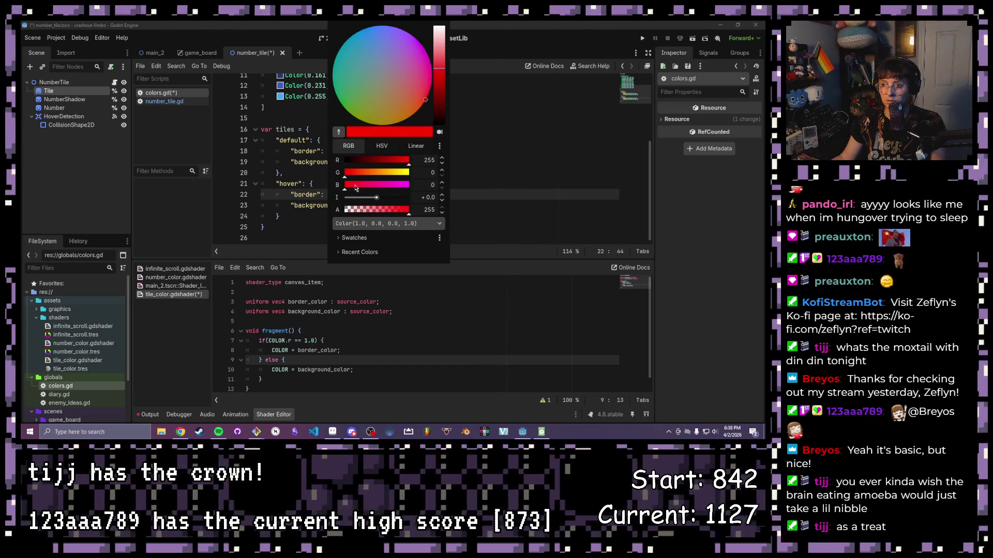
click(408, 185)
click(472, 192)
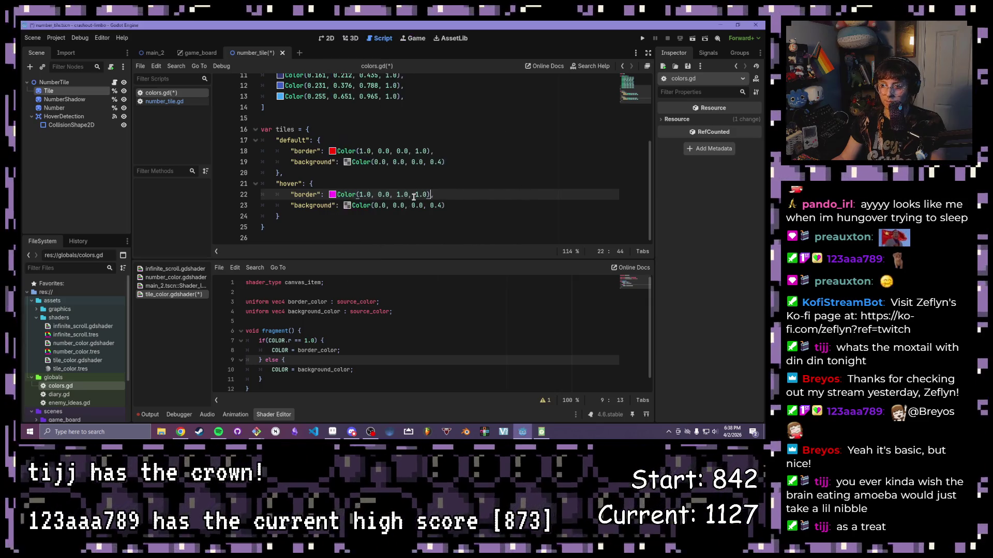
click(442, 205)
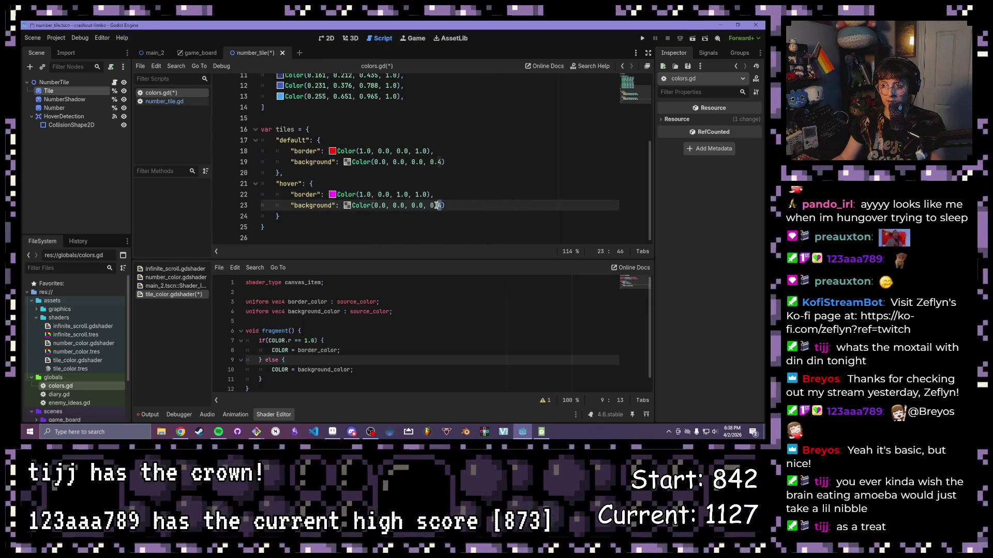
text(0)
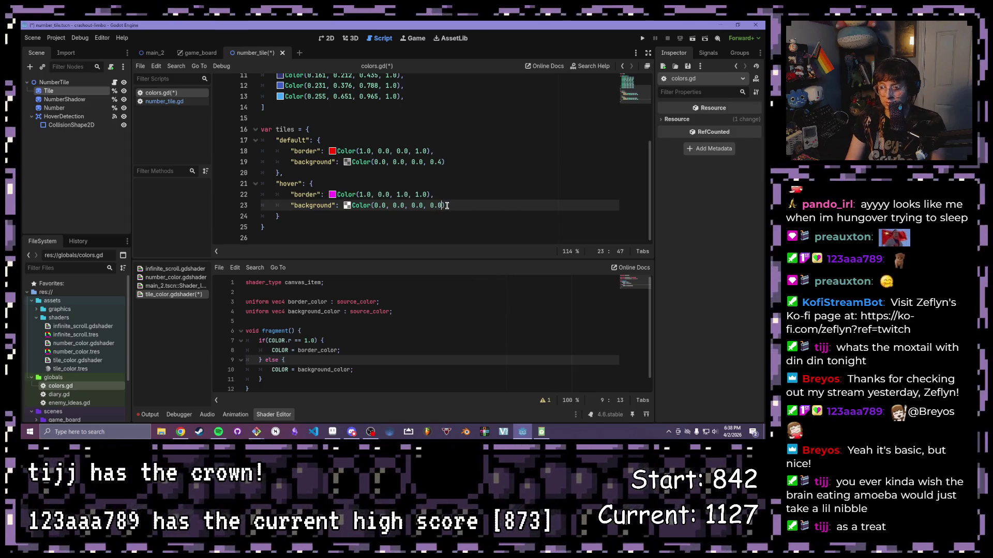
click(447, 188)
click(304, 218)
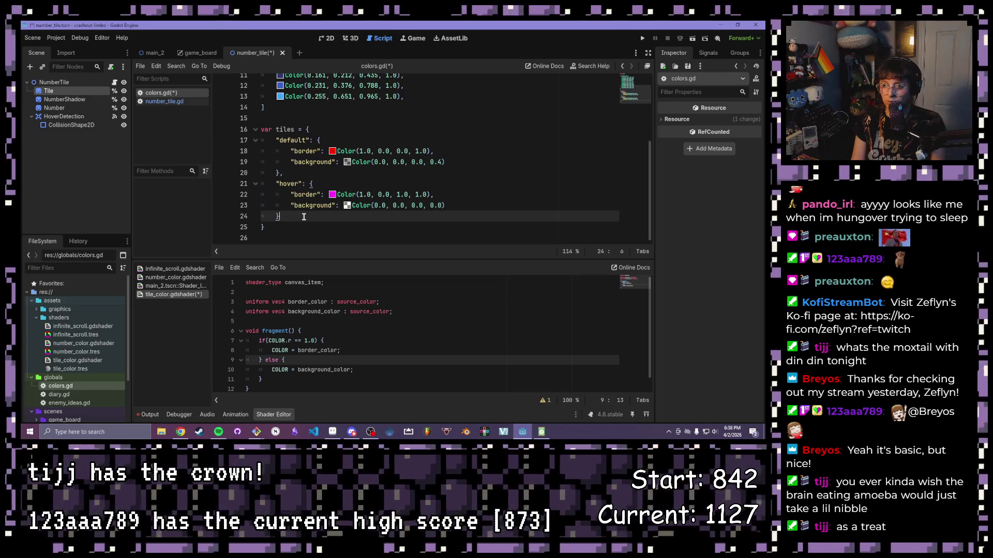
text(,)
key(Return)
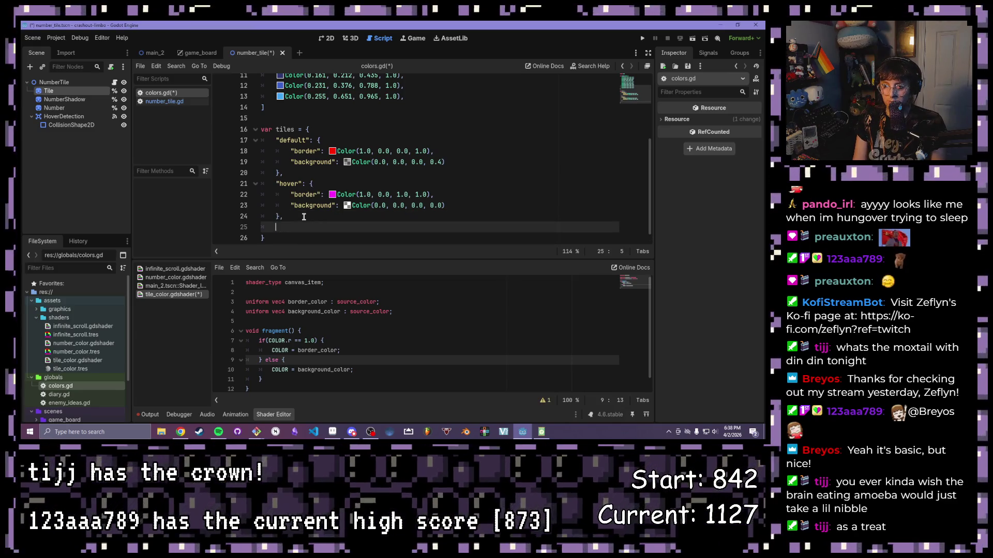
Step: Add a "selected" entry and paste in copies of the hover entry's colour lines
text("selected")
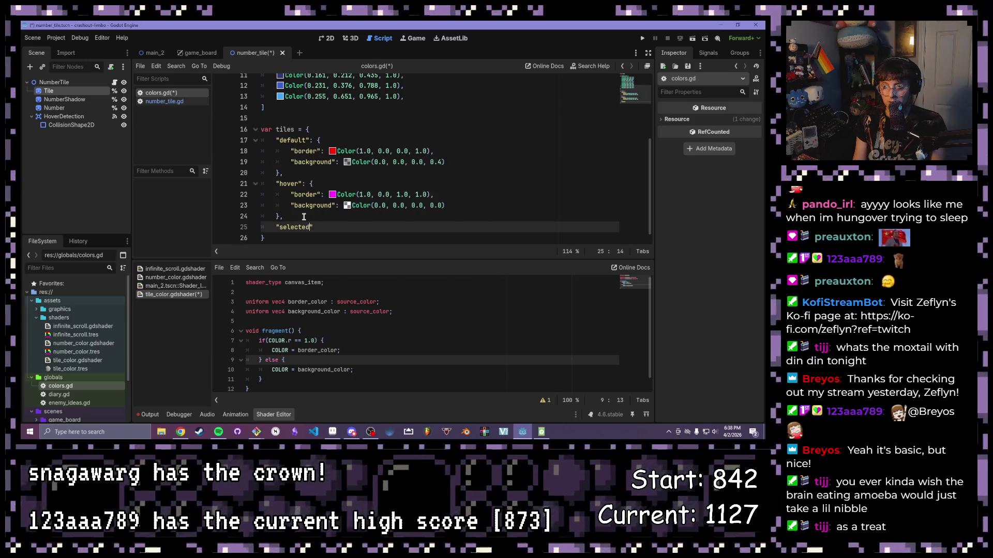
text(: {)
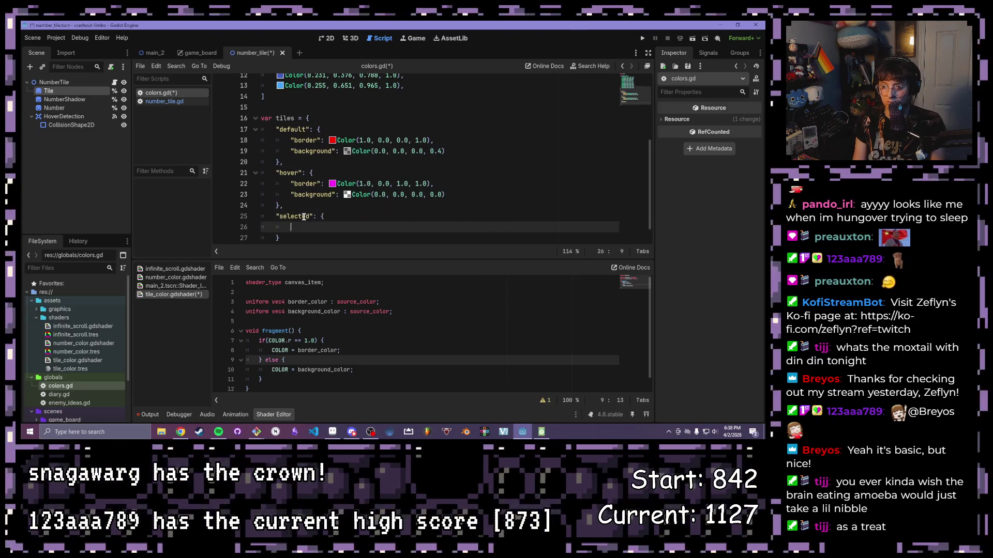
key(Return)
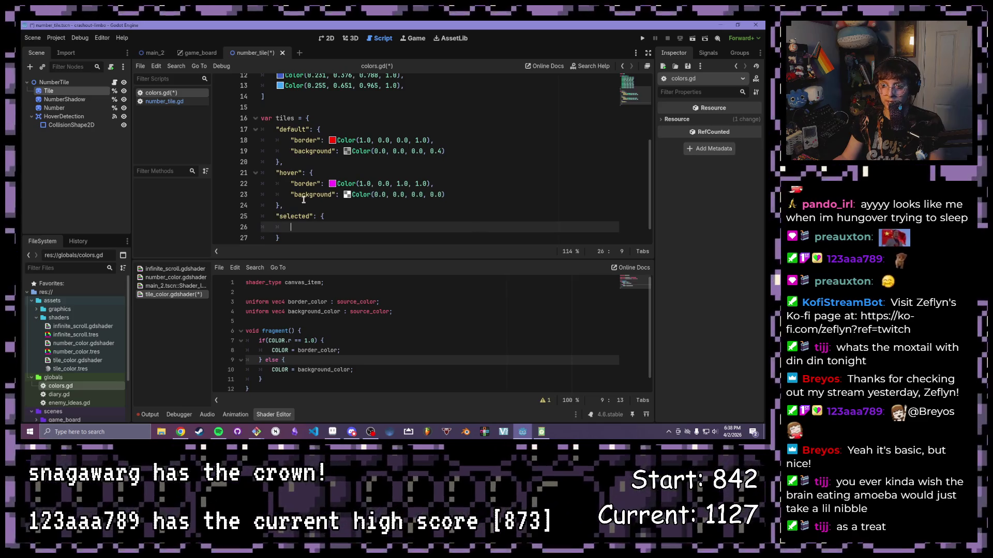
drag(280, 206, 308, 174)
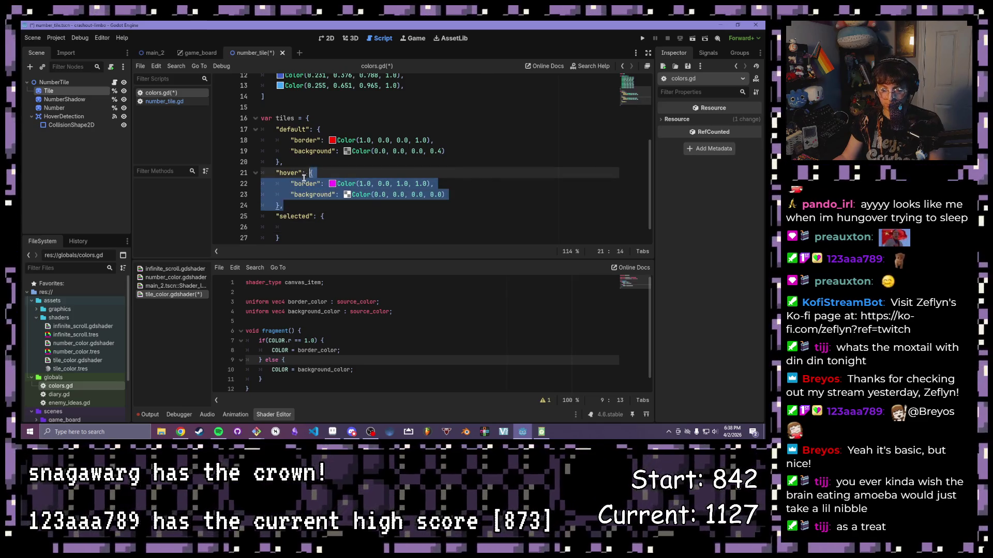
key(ctrl+c)
click(278, 238)
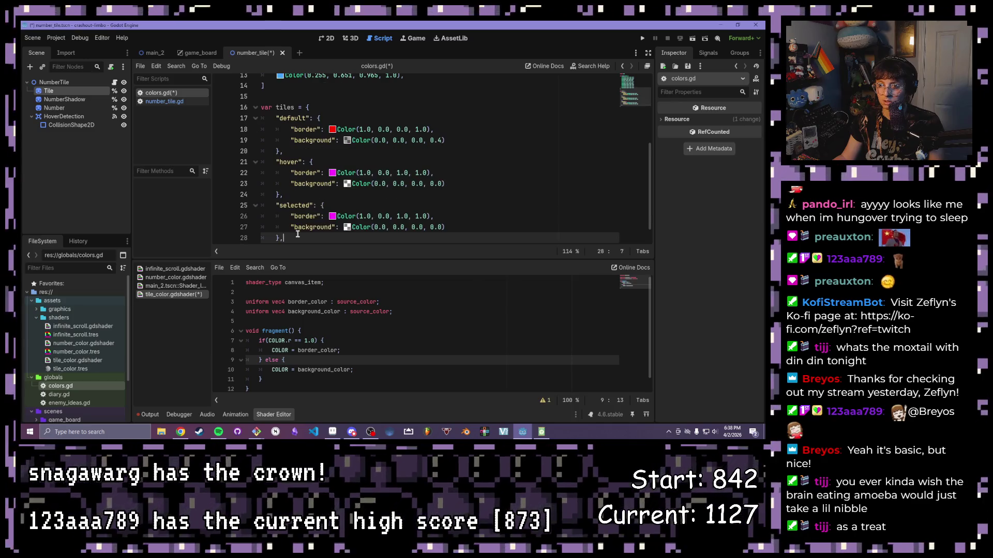
key(ctrl+v)
Step: Make the selected border white, Color(1.0, 1.0, 1.0, 1.0), review the dictionary and save colors.gd
click(337, 194)
click(333, 195)
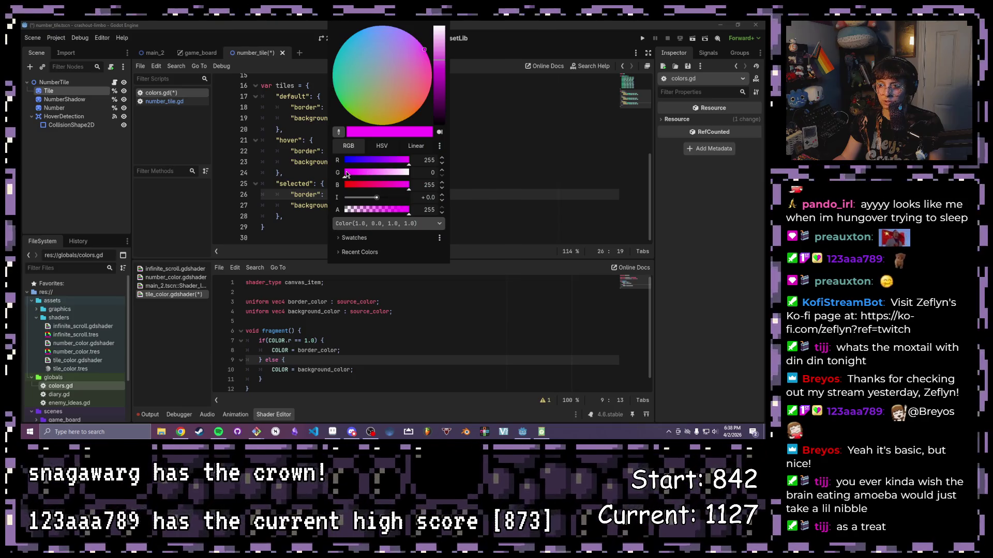
drag(346, 175, 410, 180)
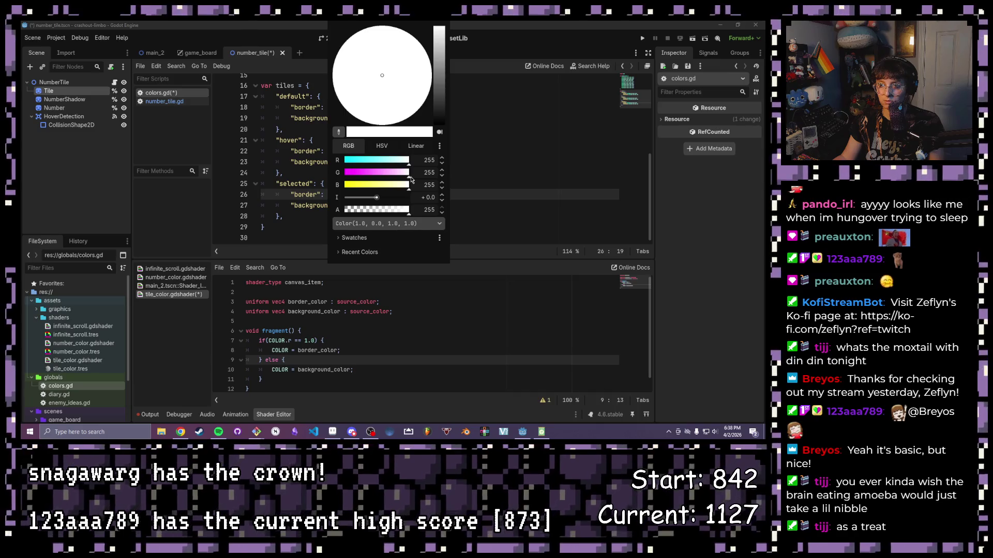
click(483, 158)
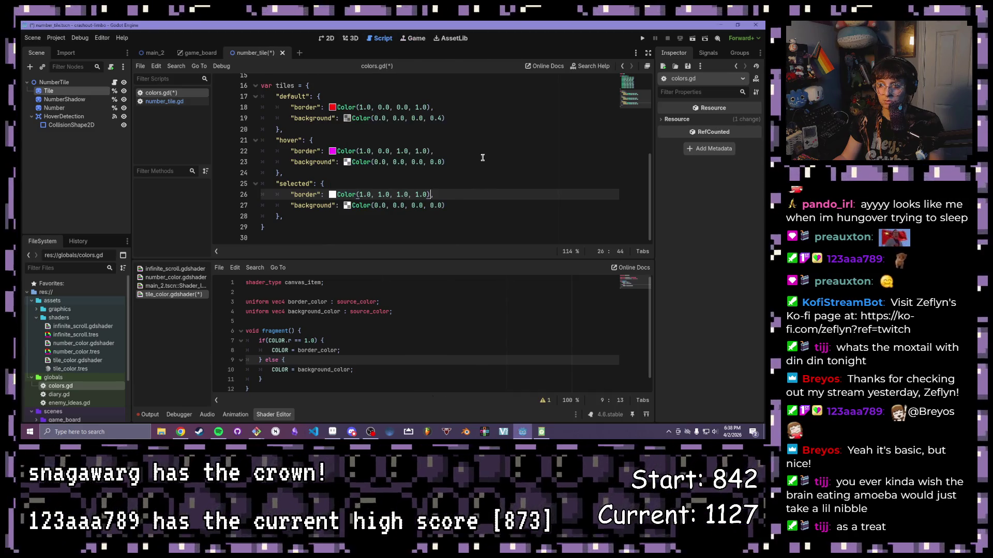
click(479, 174)
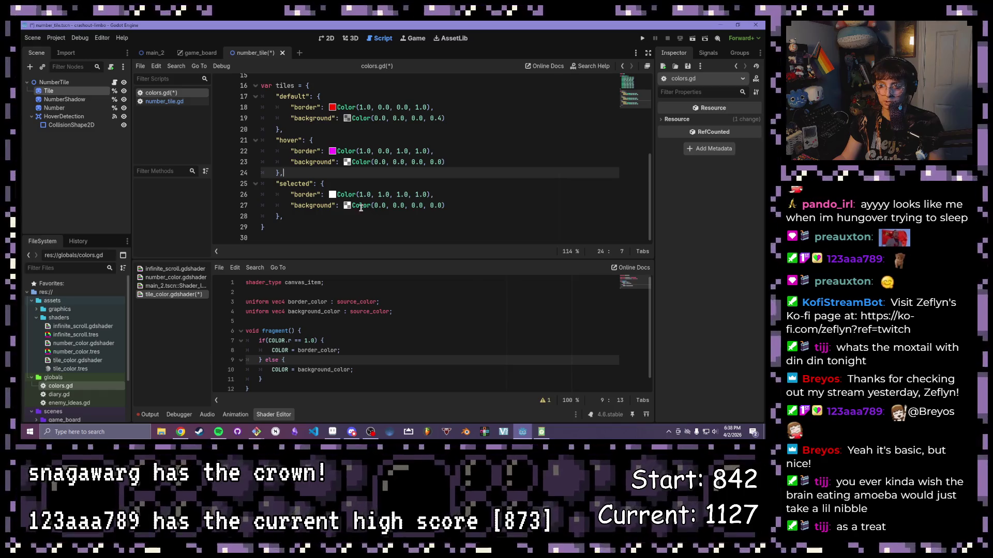
click(309, 219)
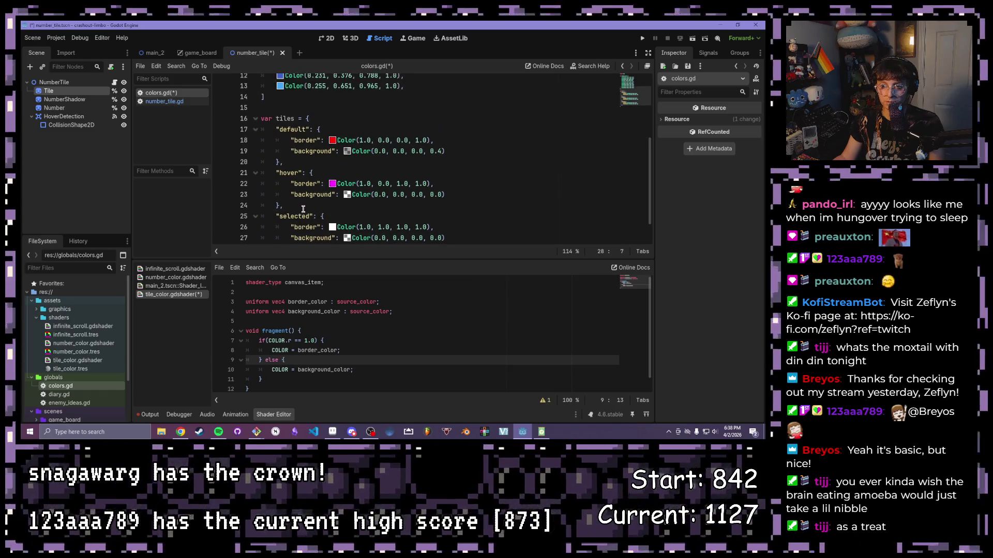
scroll(304, 209, up, 3)
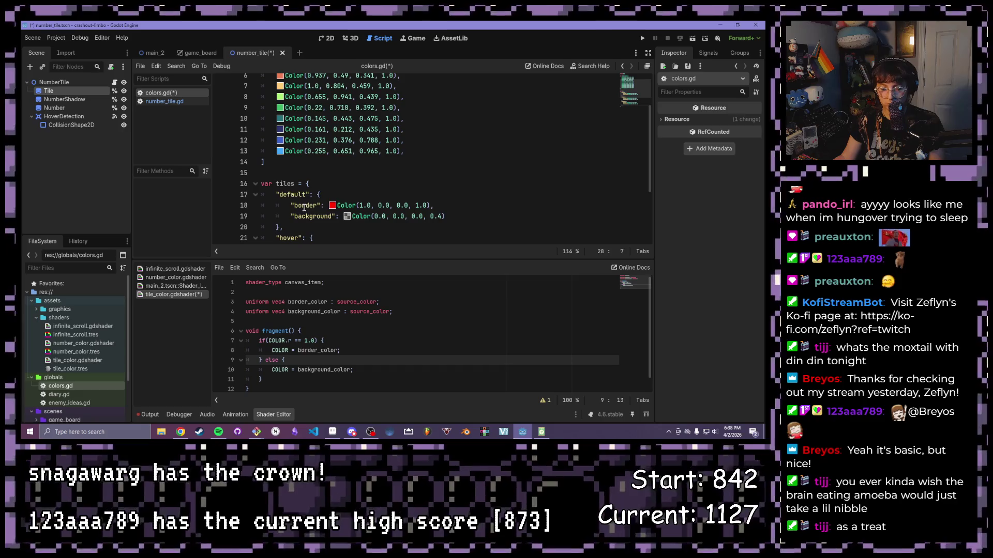
scroll(318, 193, up, 2)
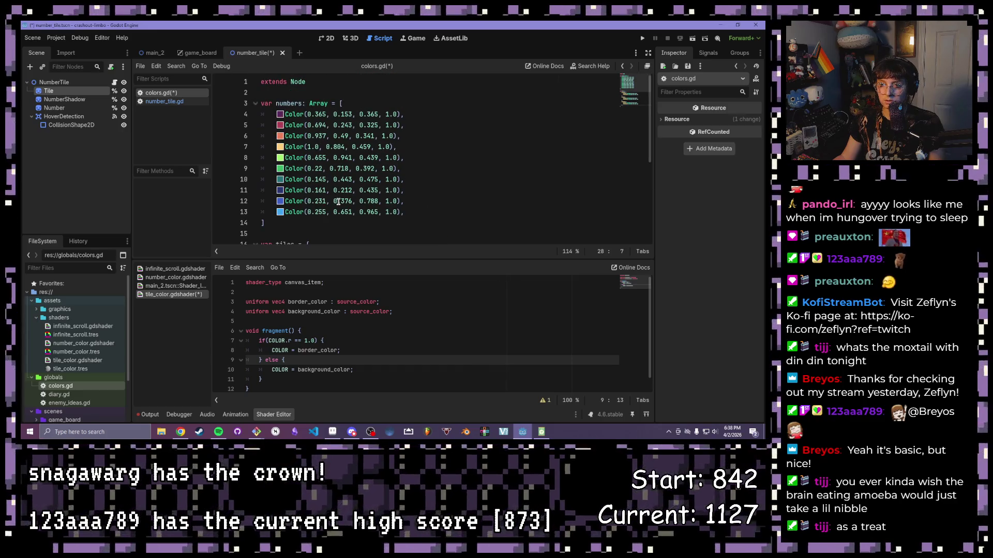
scroll(337, 202, down, 5)
key(ctrl+s)
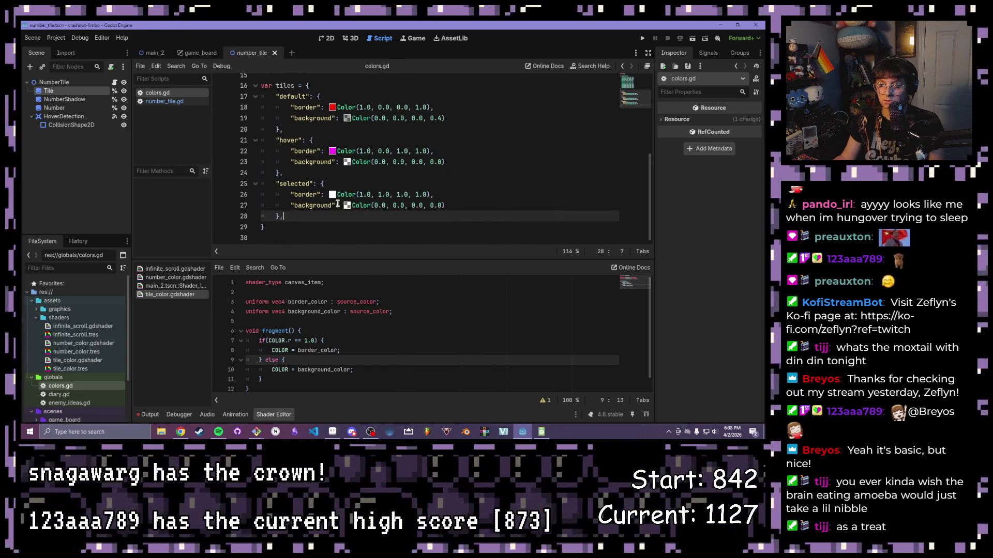
scroll(331, 197, up, 5)
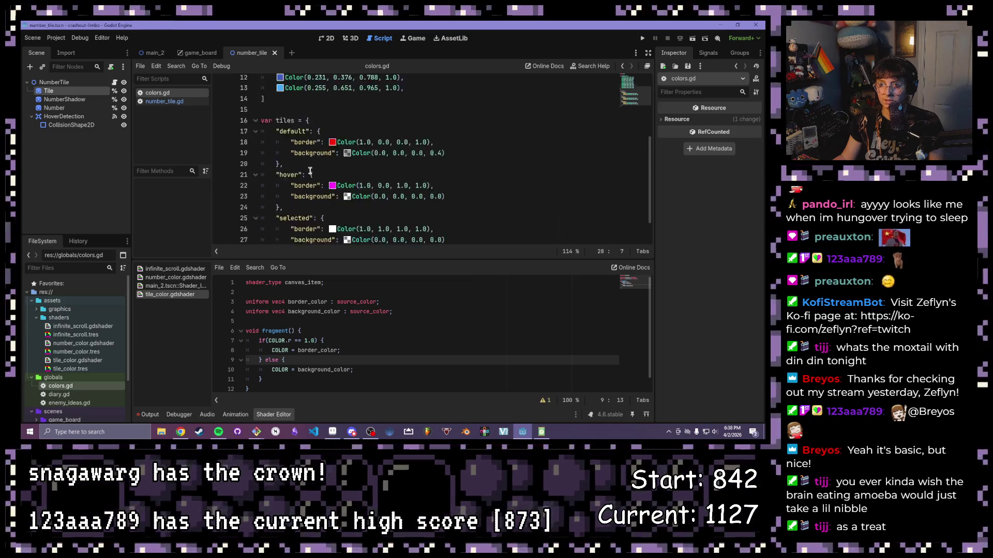
scroll(300, 171, down, 3)
drag(295, 148, 275, 147)
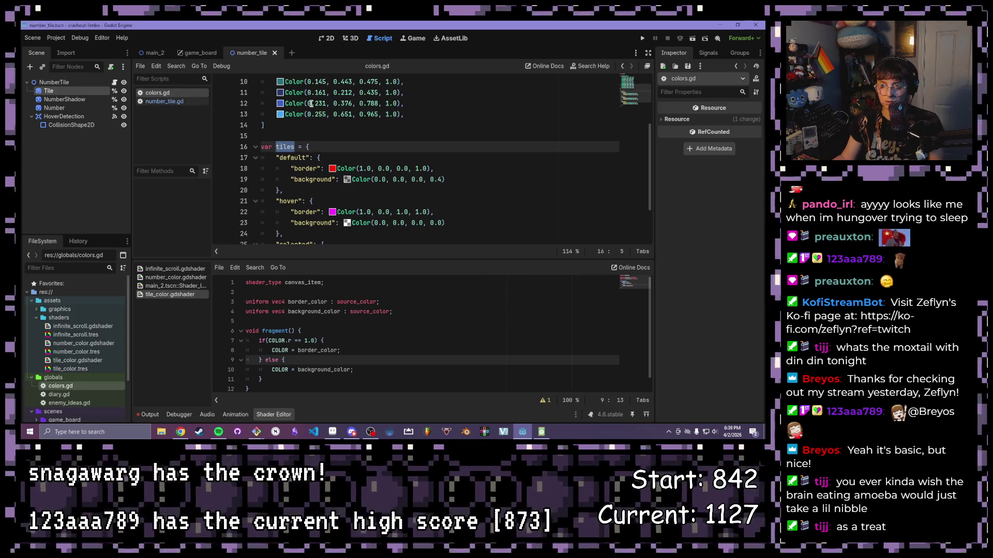
scroll(310, 117, up, 3)
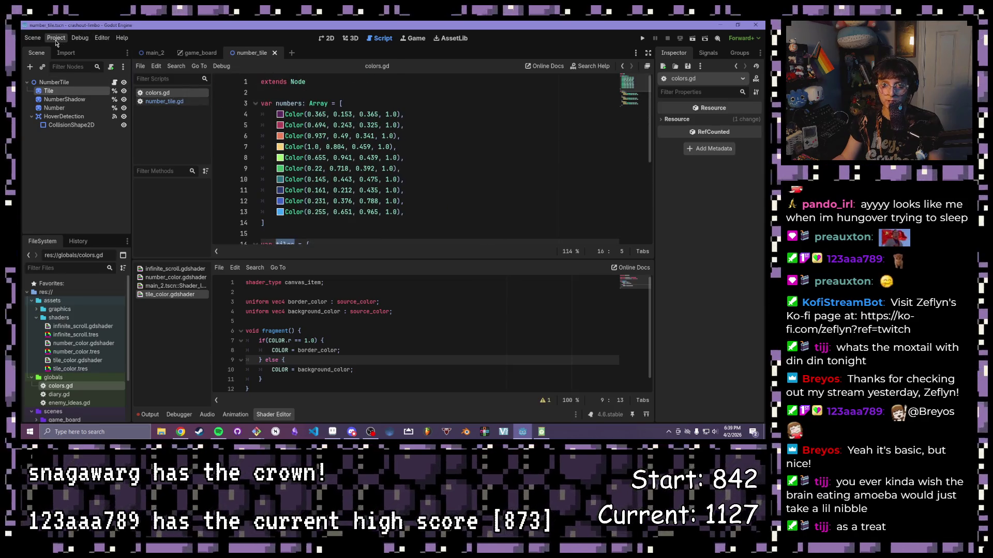
click(56, 37)
click(62, 53)
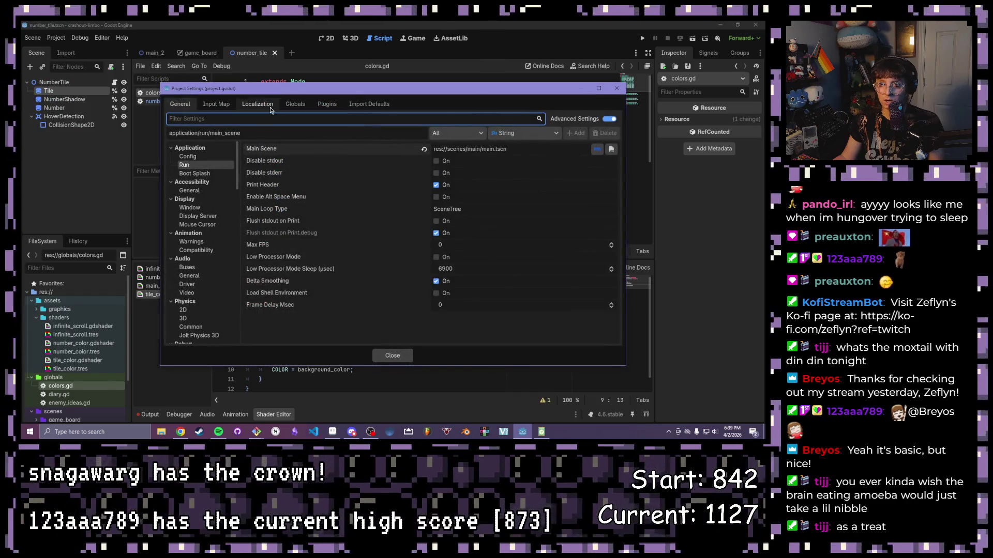
click(293, 105)
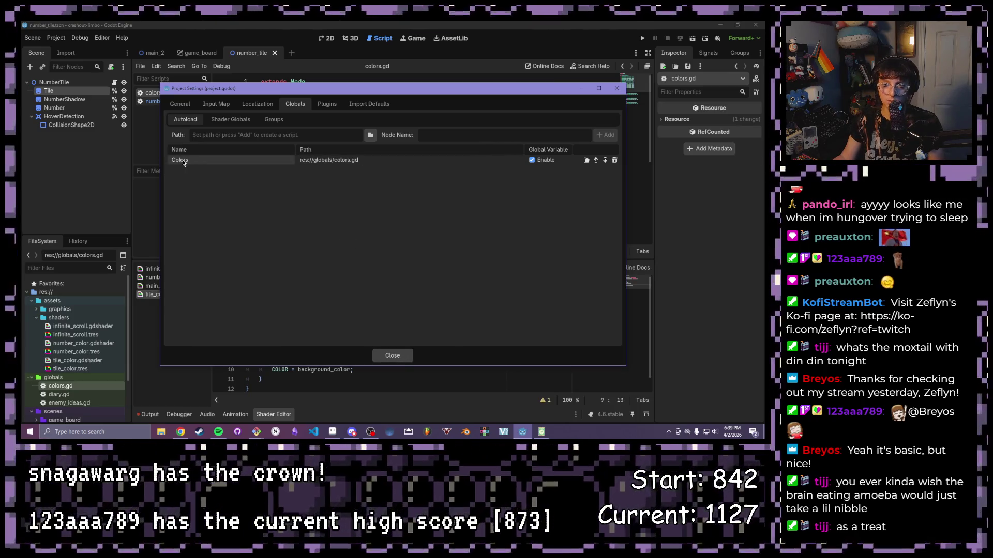
click(393, 355)
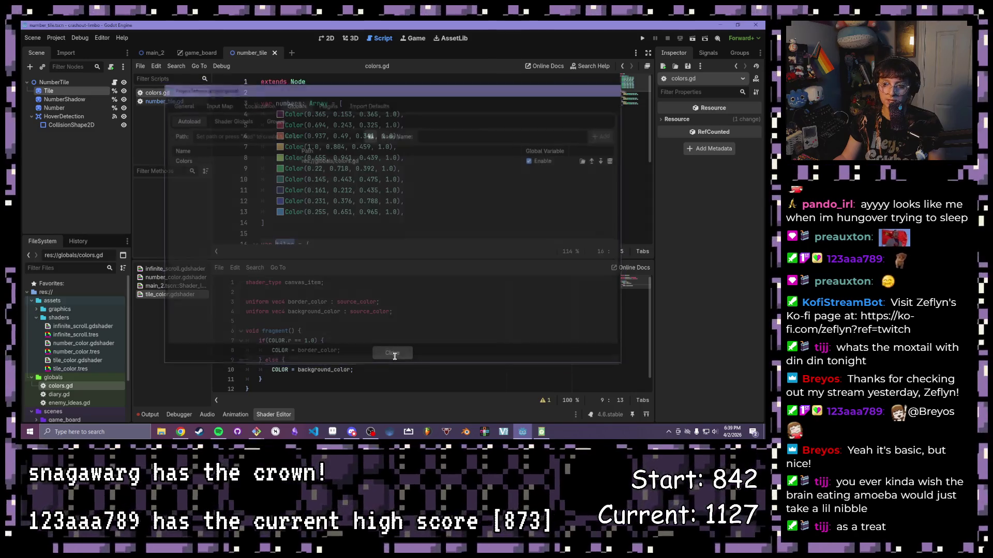
click(295, 107)
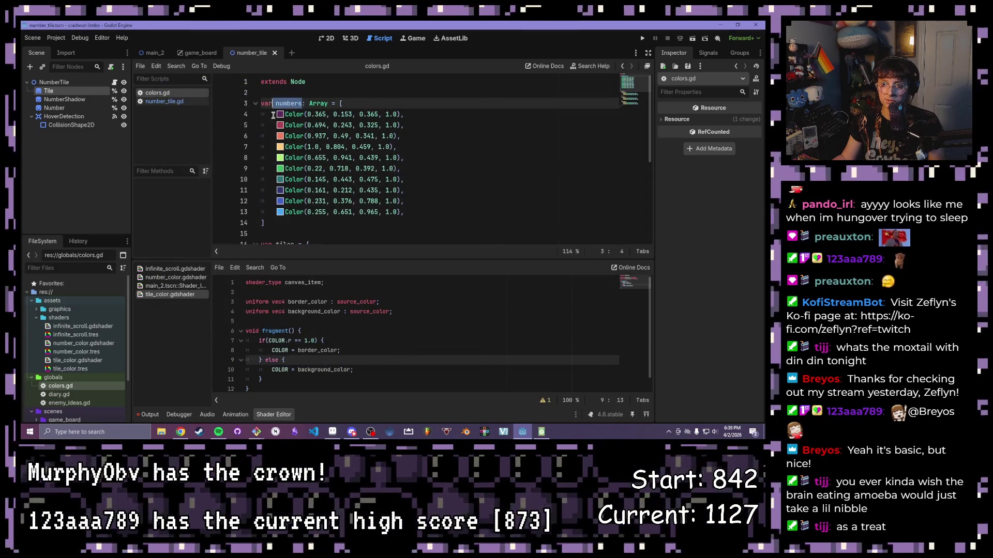
scroll(295, 112, down, 3)
double_click(287, 146)
mouse_move(287, 146)
mouse_down()
mouse_move(243, 77)
mouse_move(192, 55)
mouse_up()
click(253, 53)
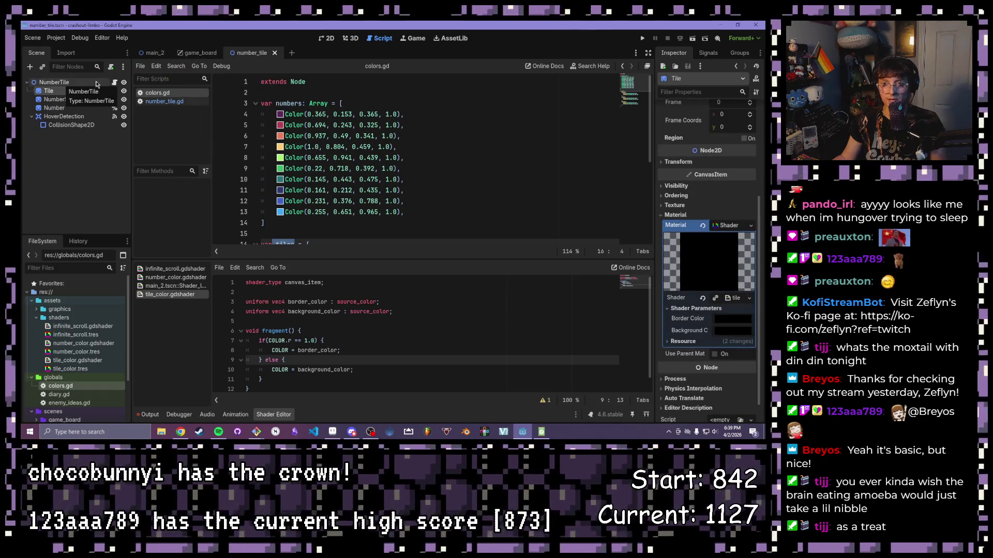
Step: Open number_tile.gd from the NumberTile node and find tile.frame = 2 in the selected setter
click(115, 83)
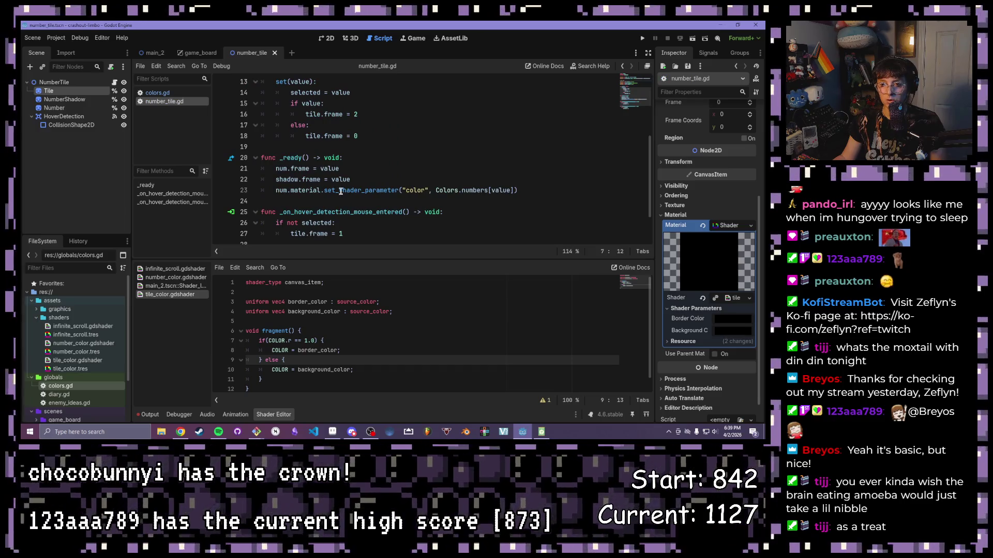
scroll(367, 158, up, 2)
drag(357, 180, 307, 180)
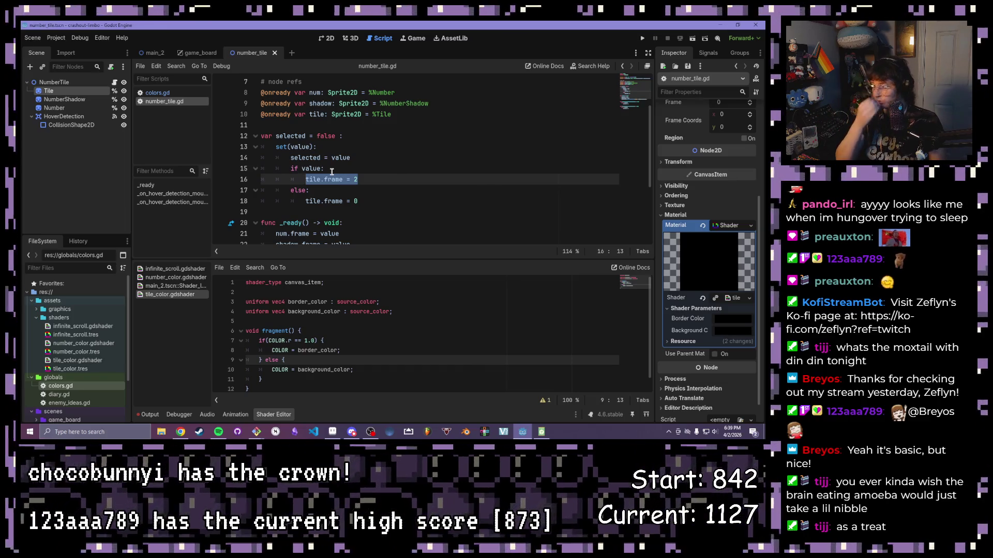
click(331, 171)
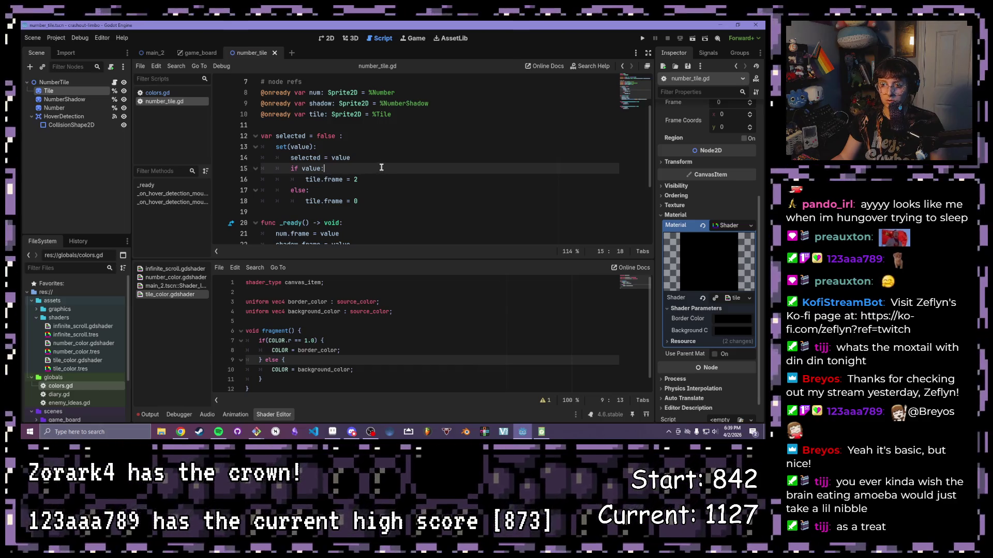
scroll(381, 166, up, 1)
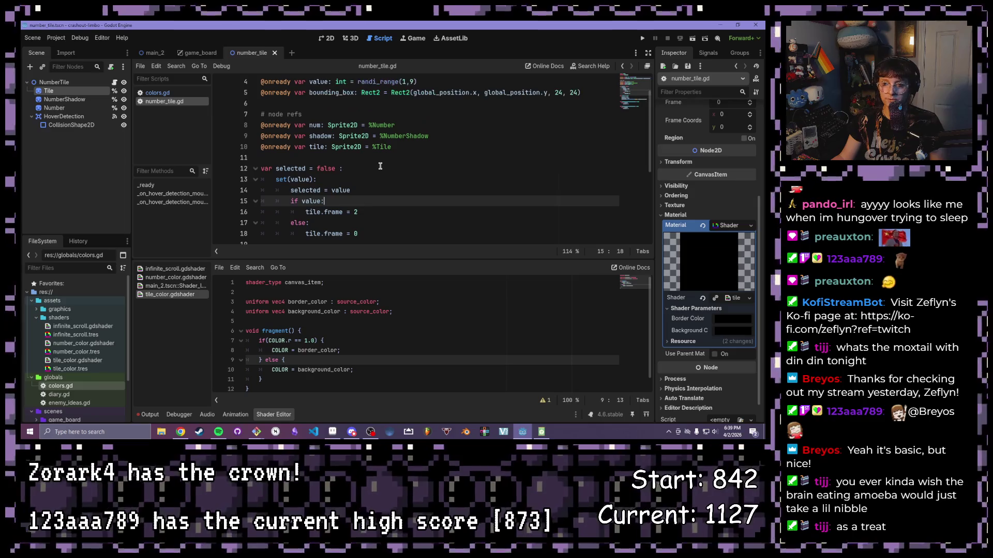
scroll(375, 168, down, 1)
drag(368, 179, 305, 178)
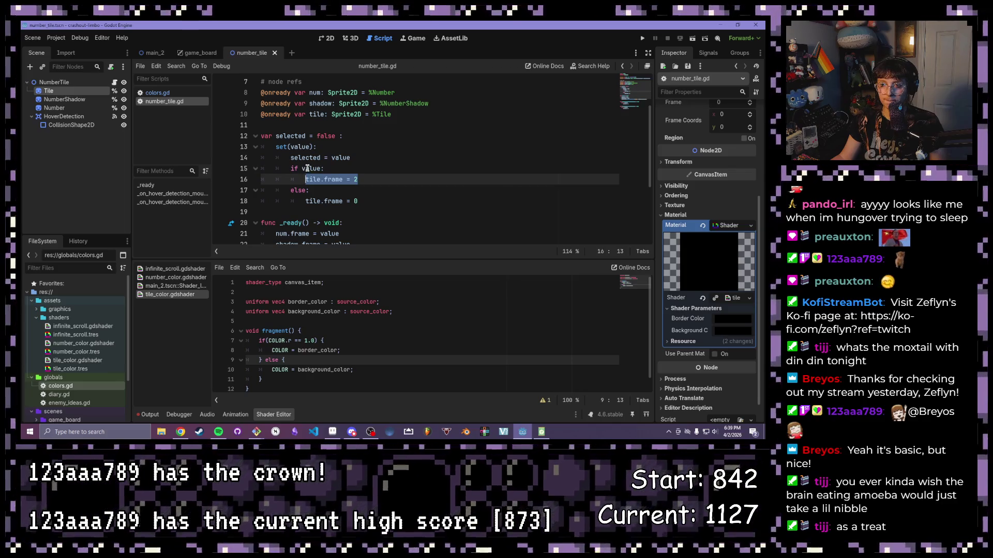
Step: Look over the selected setter body, lines 14–18, especially the if value branch
drag(323, 169, 302, 172)
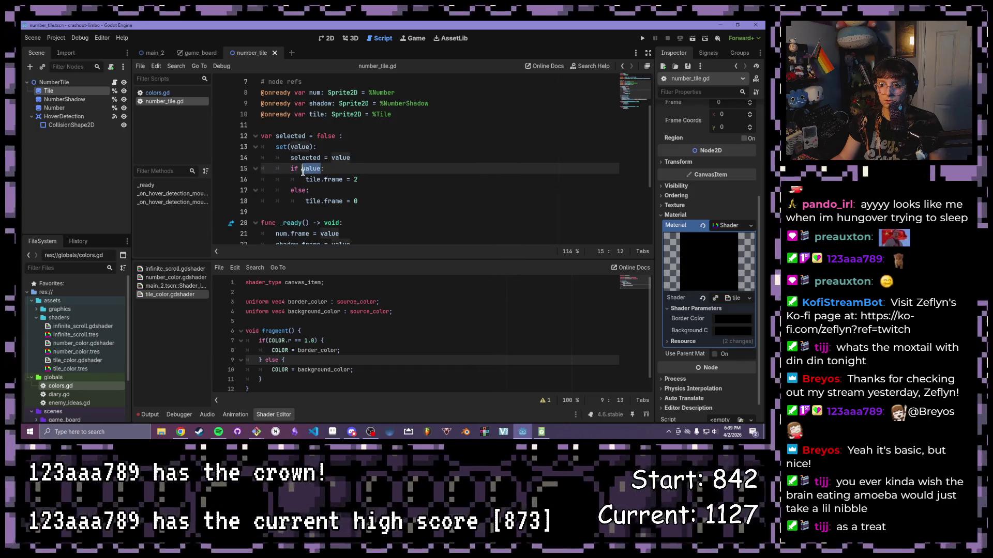
click(305, 135)
drag(290, 157, 355, 201)
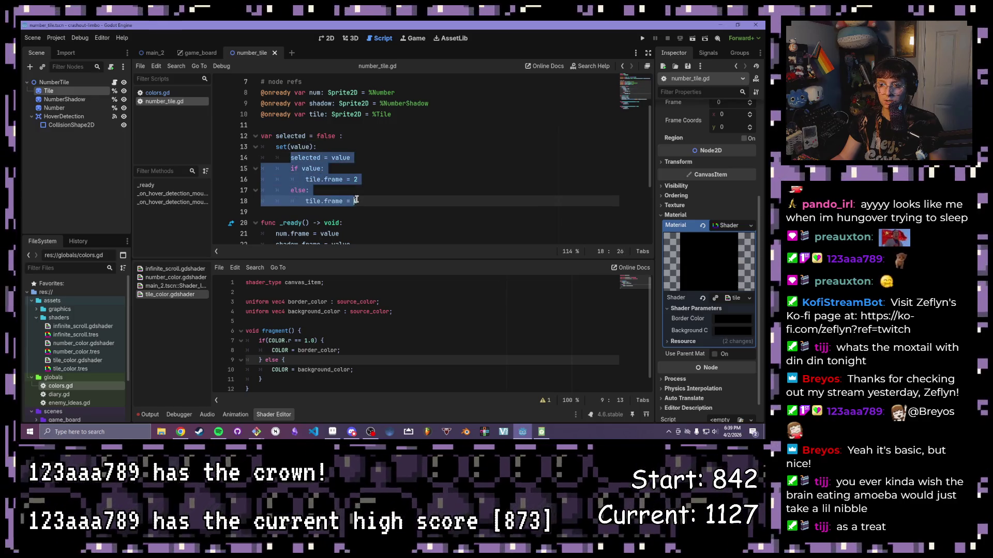
click(366, 199)
scroll(366, 199, up, 3)
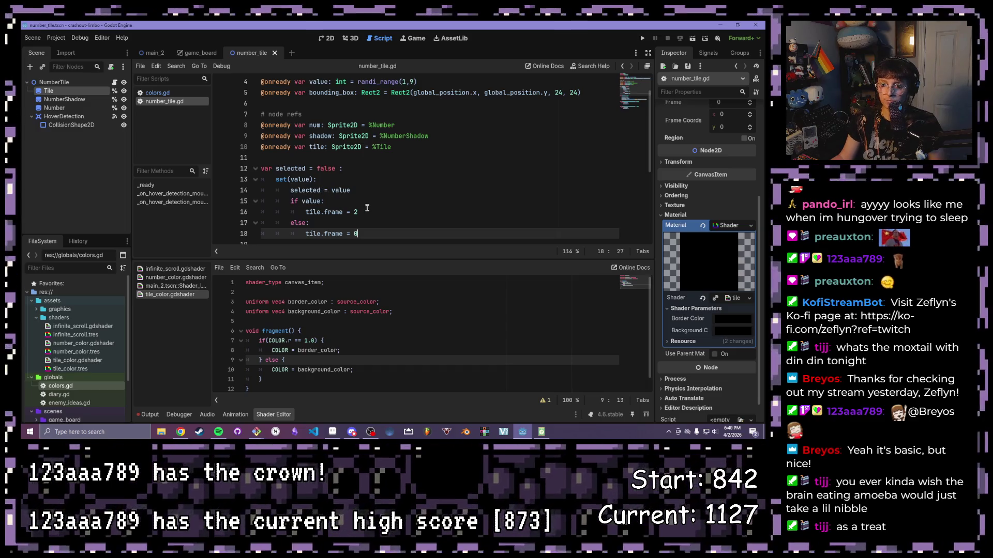
drag(370, 212, 290, 201)
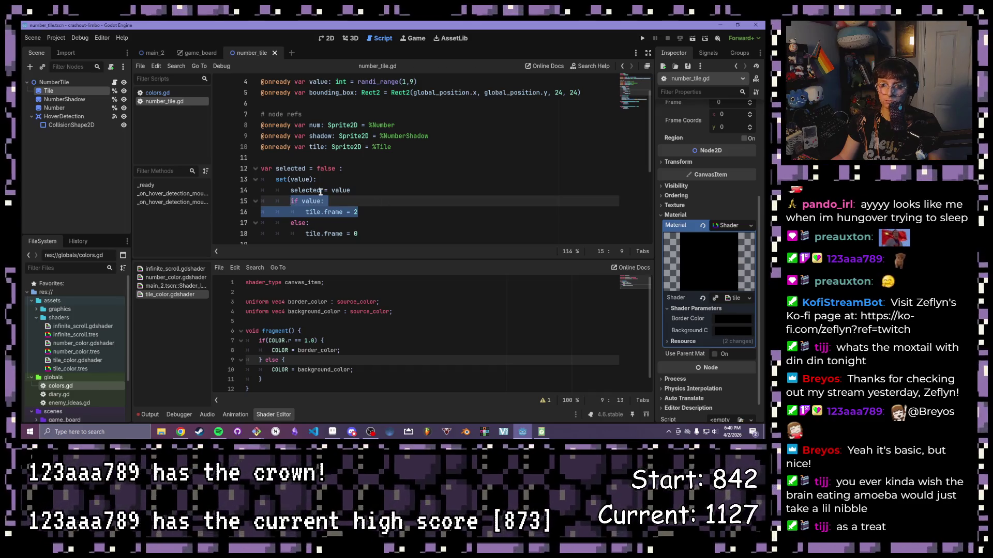
scroll(347, 194, down, 1)
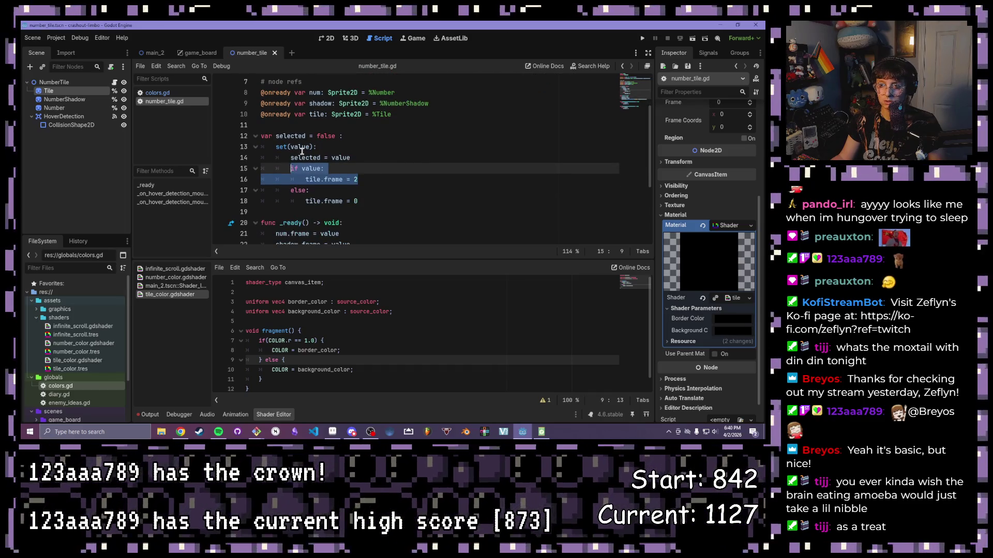
click(303, 149)
Step: Change the setter's condition from if value to if selected and add a new indented line below it
click(328, 168)
key(BackSpace)
key(BackSpace)
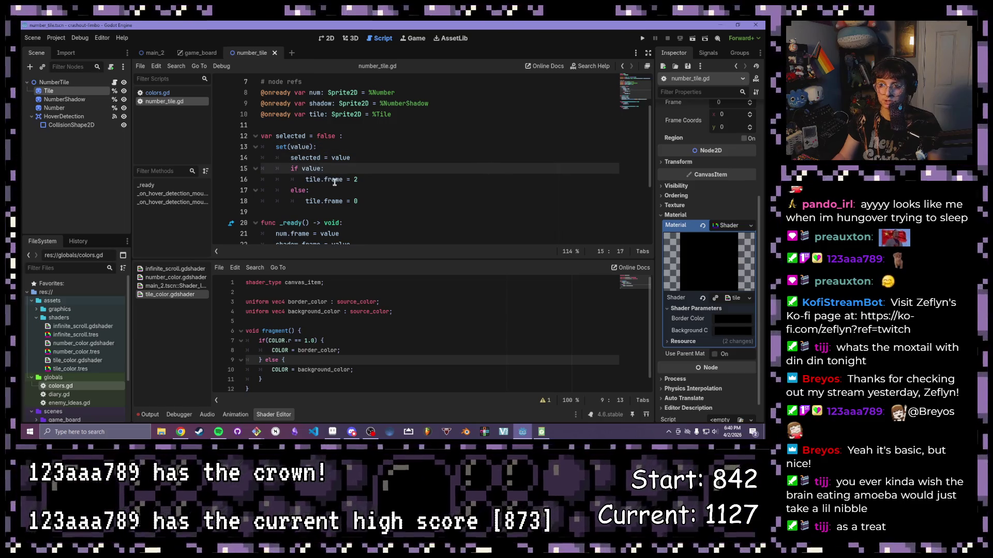
key(BackSpace)
key(BackSpace)
key(BackSpace)
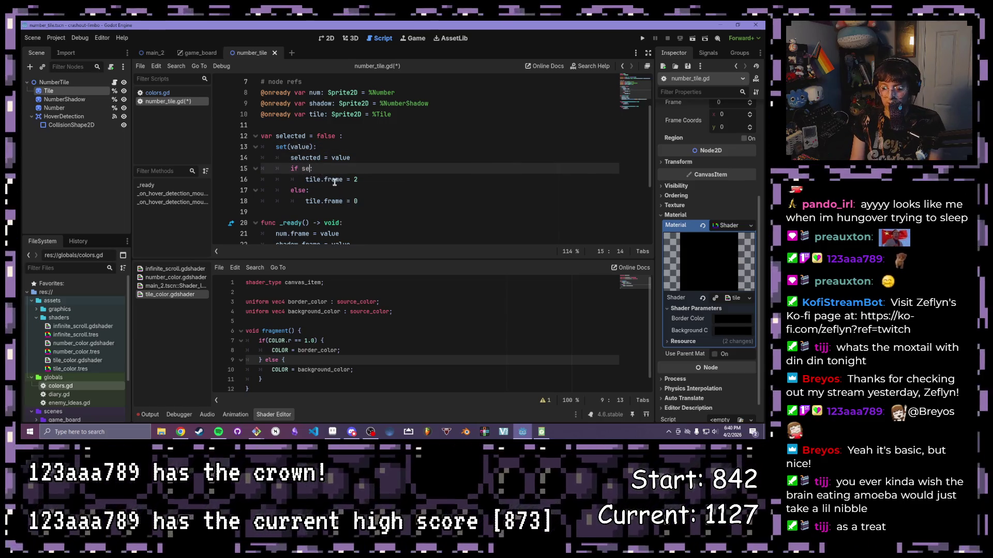
text(selected:)
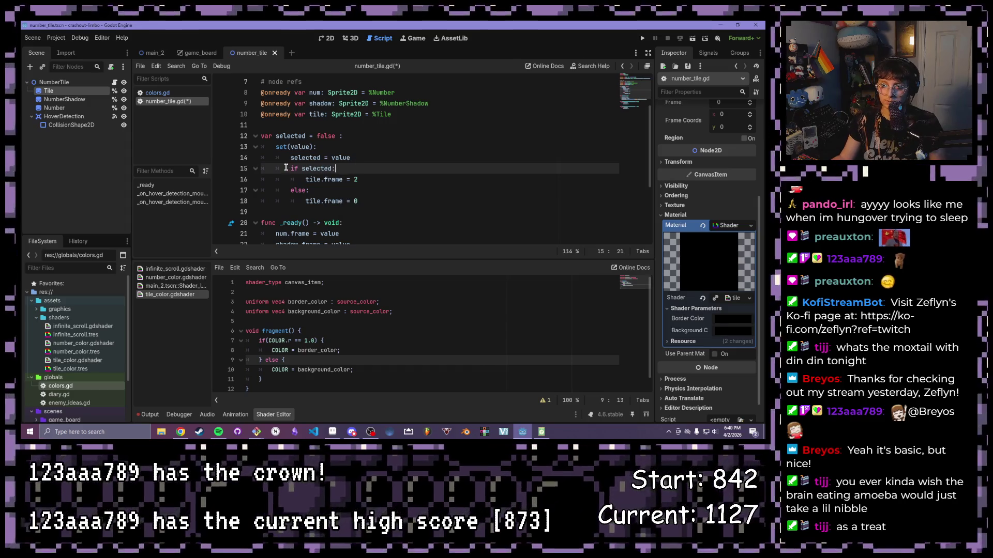
drag(289, 169, 345, 171)
click(387, 179)
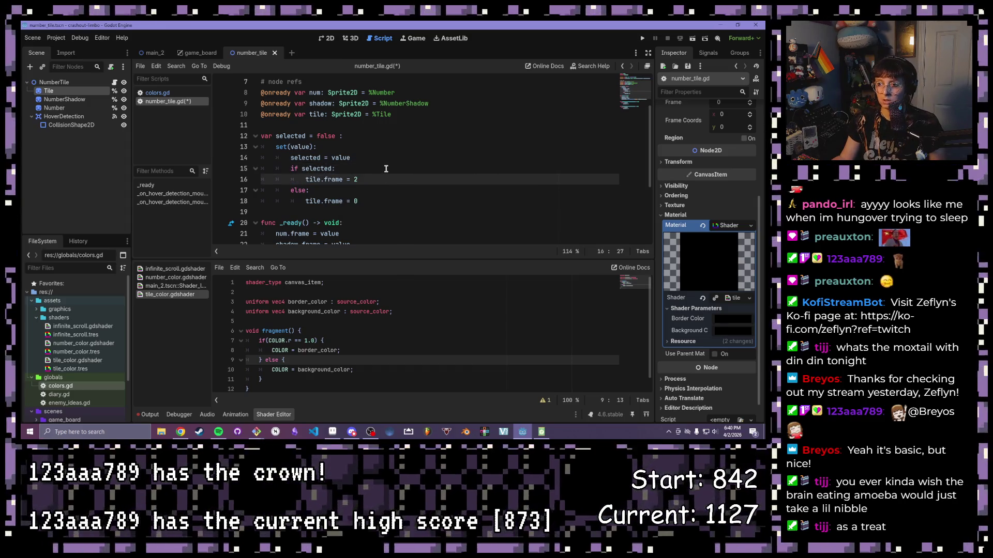
key(Up)
key(Return)
Step: Begin writing tile.material.set_material_parameter("border_color", Colors.tiles[" under if selected
text(tile.material.)
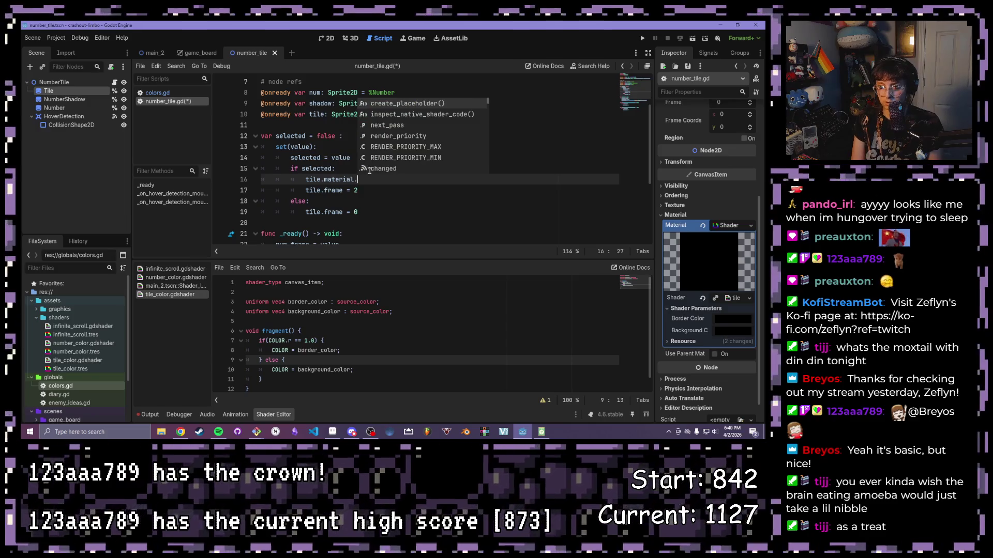
text(set_material_paramter)
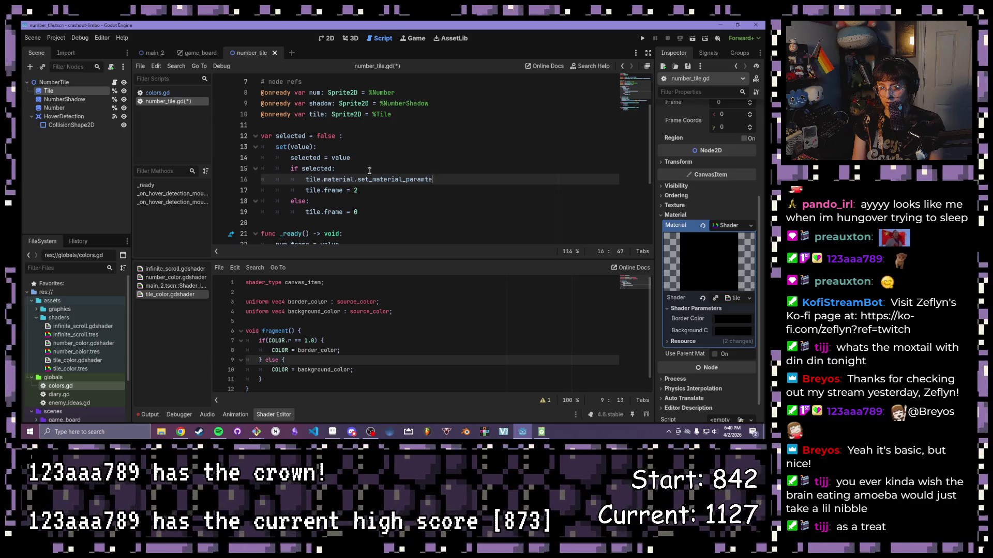
key(BackSpace)
key(BackSpace)
key(BackSpace)
text(eter()
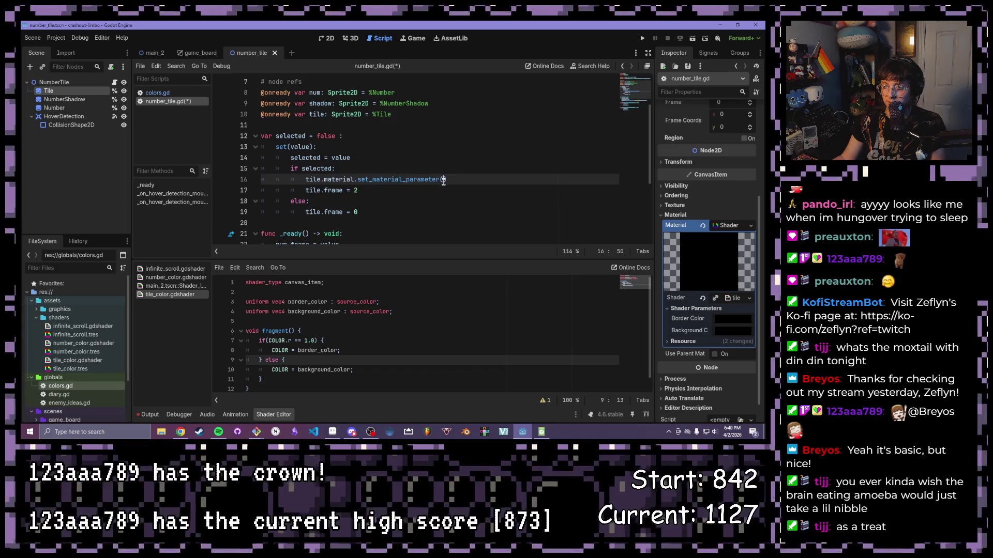
text(")
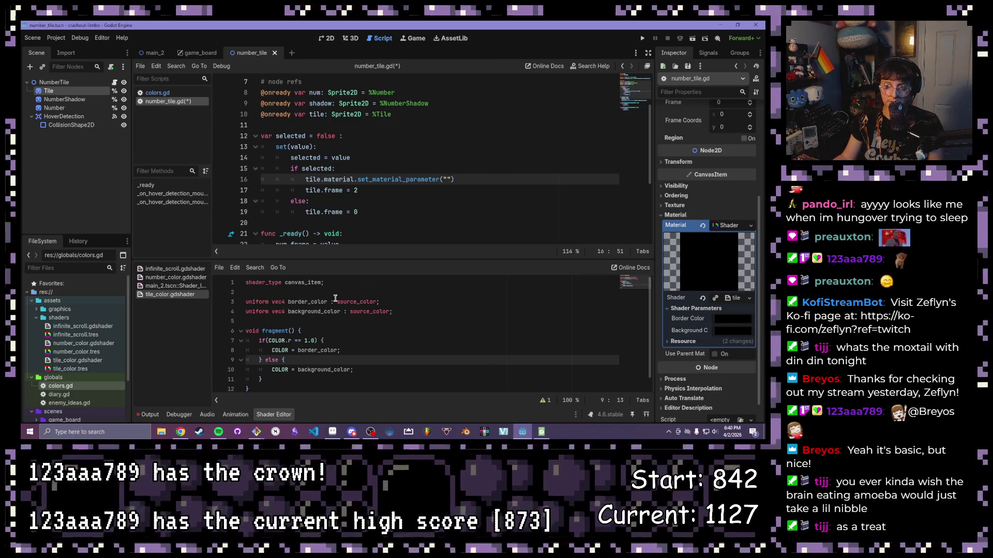
text(border_color", )
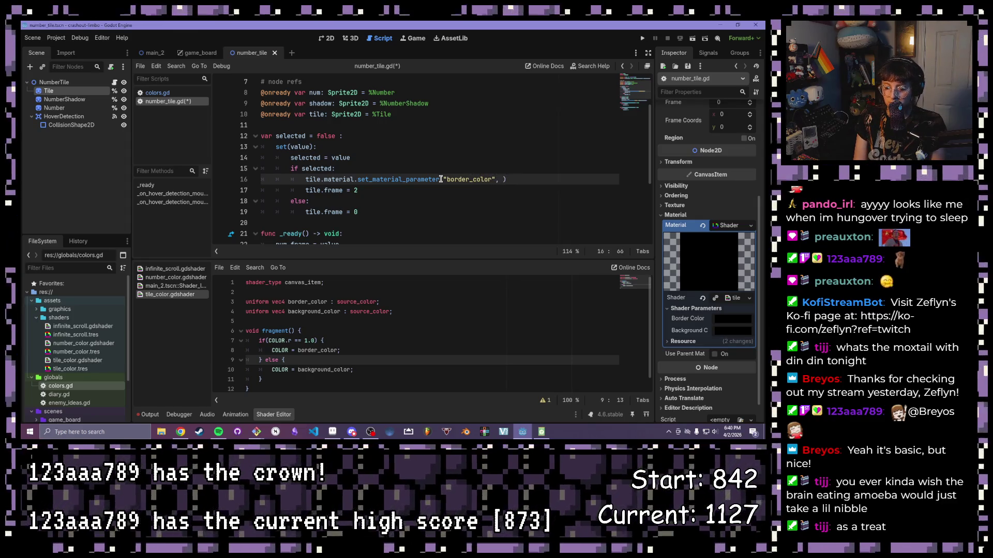
text(Col)
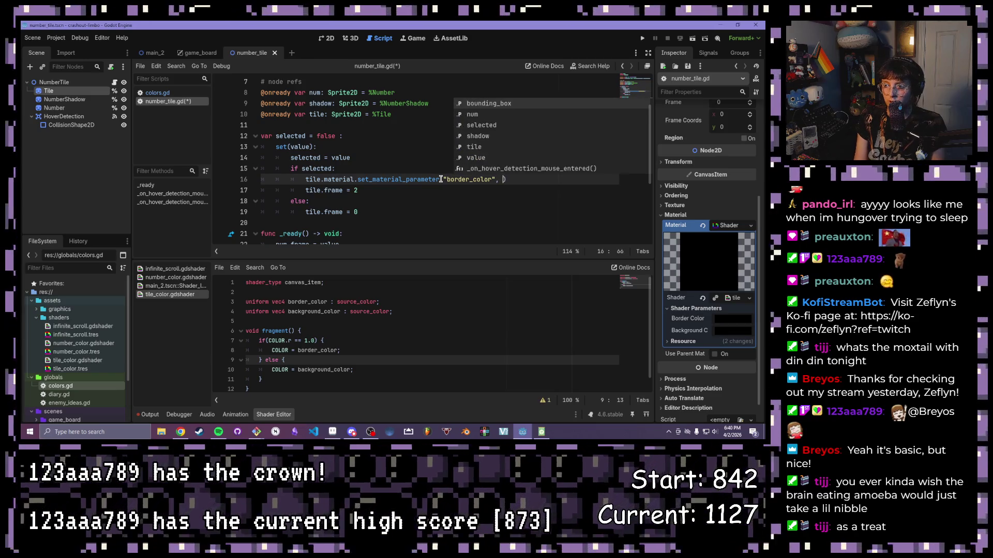
text(ors.tiles)
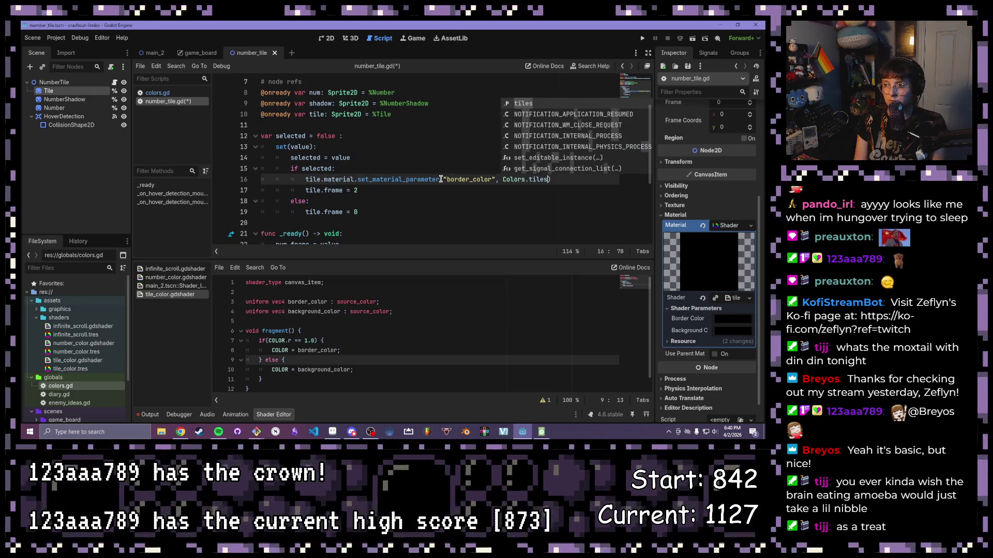
text(.)
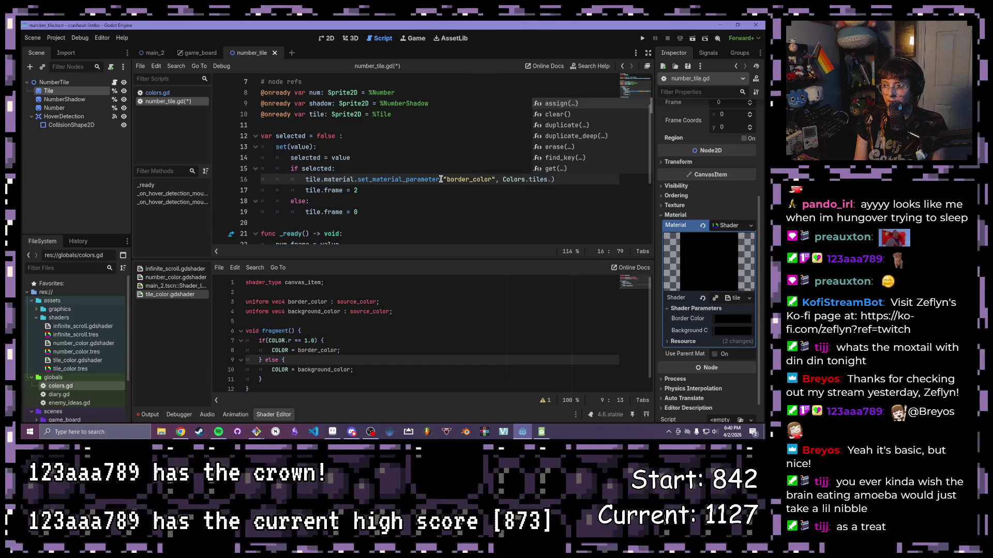
key(BackSpace)
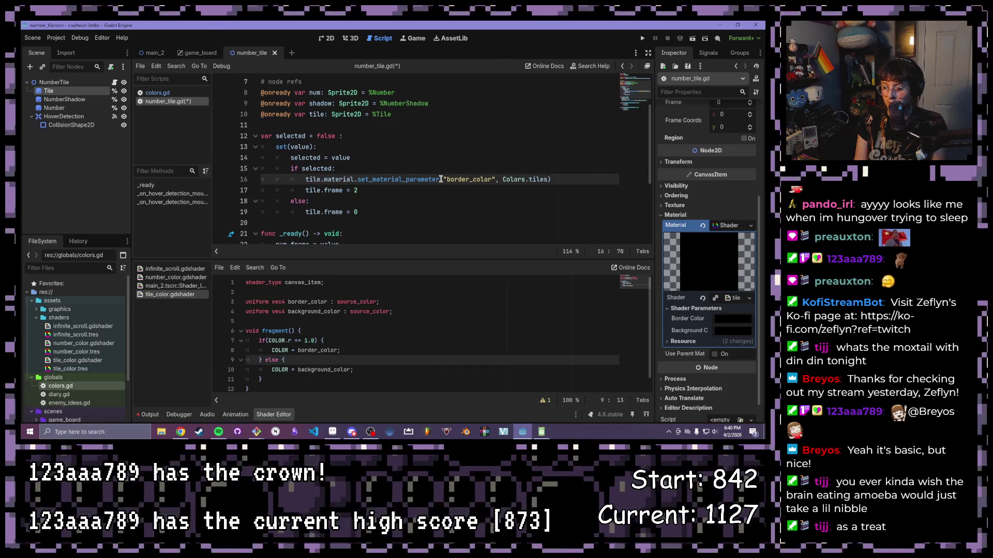
text([")
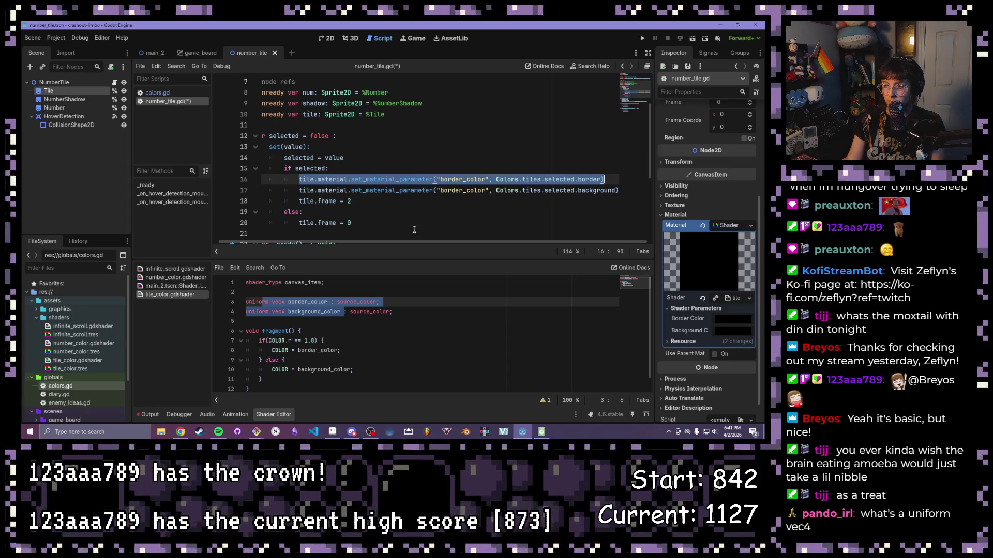
Step: Delete the tile.frame = 2 line from the selected branch
scroll(401, 199, down, 2)
scroll(569, 202, up, 2)
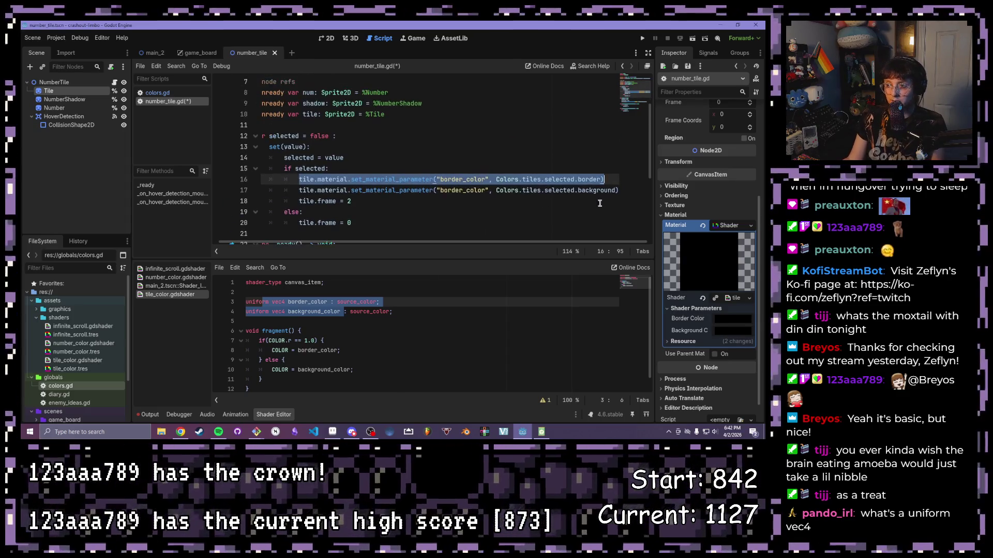
click(413, 212)
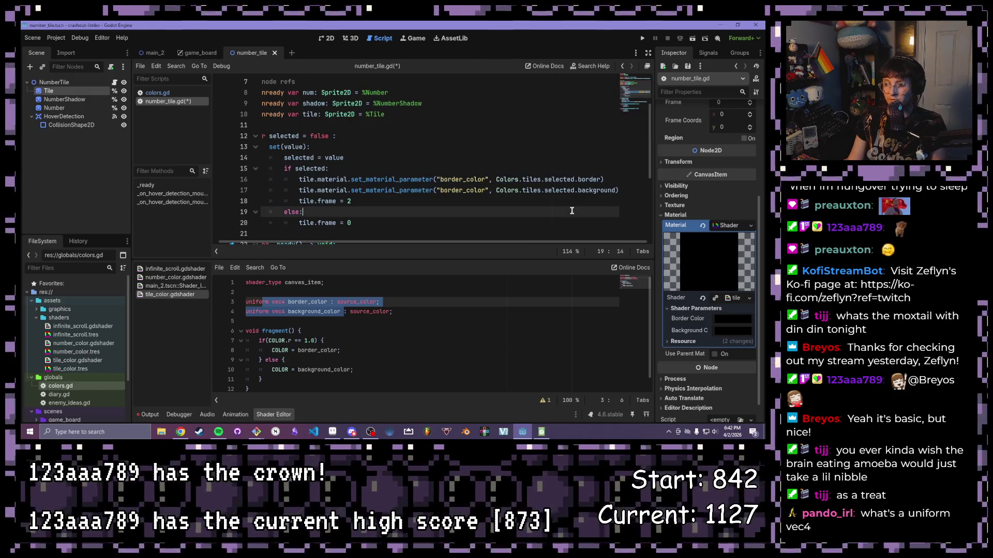
click(419, 201)
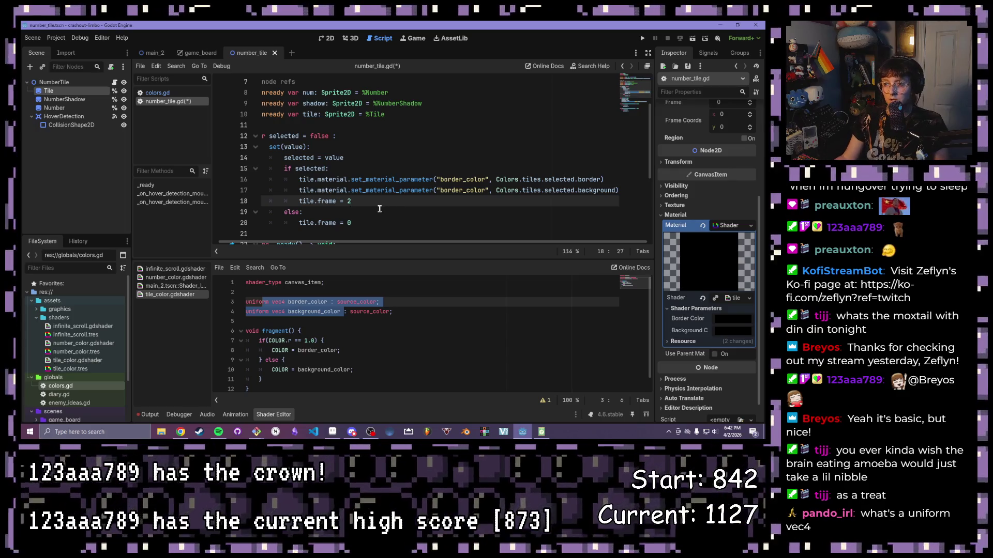
triple_click(384, 202)
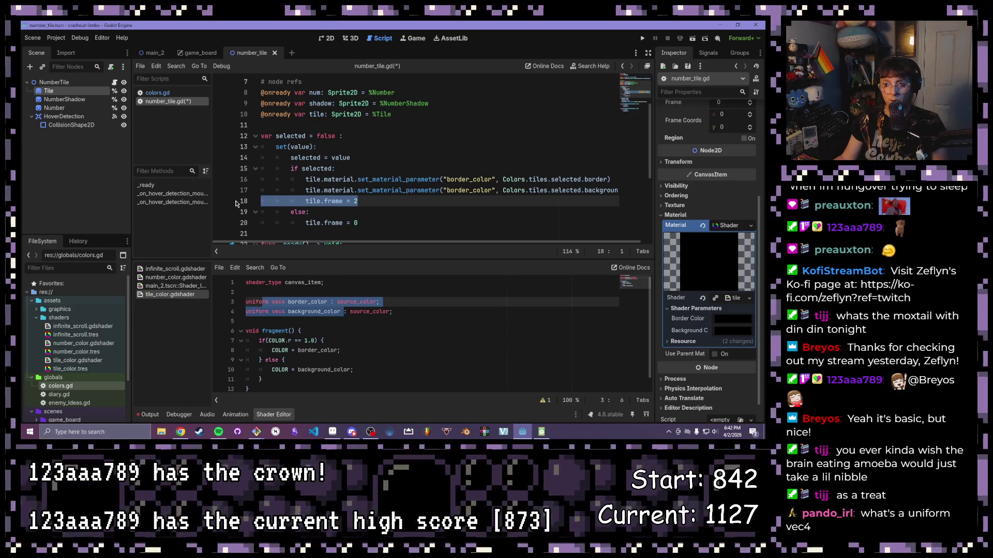
key(BackSpace)
key(BackSpace)
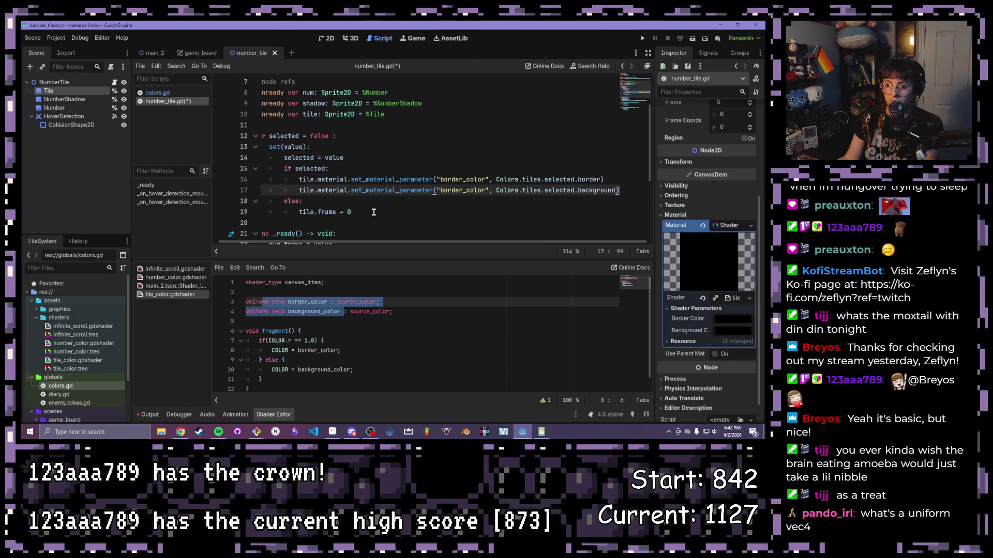
Step: Replace tile.frame = 0 in the else branch with the two set_material_parameter lines
scroll(288, 161, up, 2)
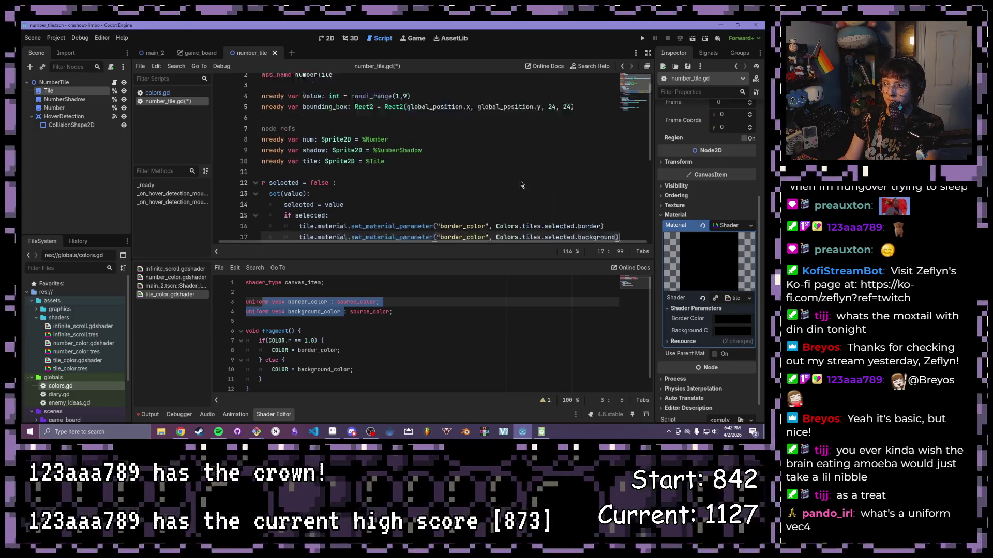
scroll(287, 160, down, 3)
drag(299, 147, 616, 158)
key(ctrl+c)
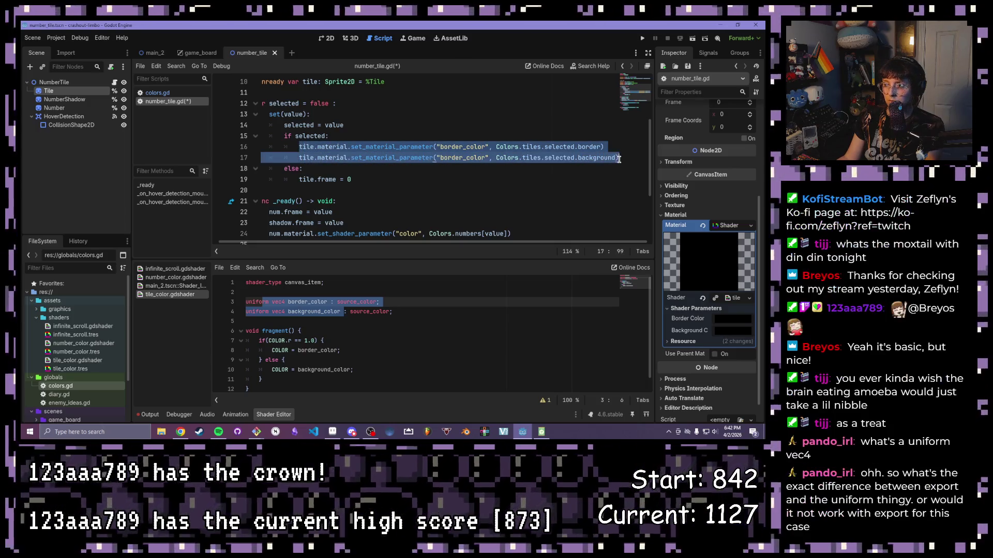
drag(362, 179, 298, 179)
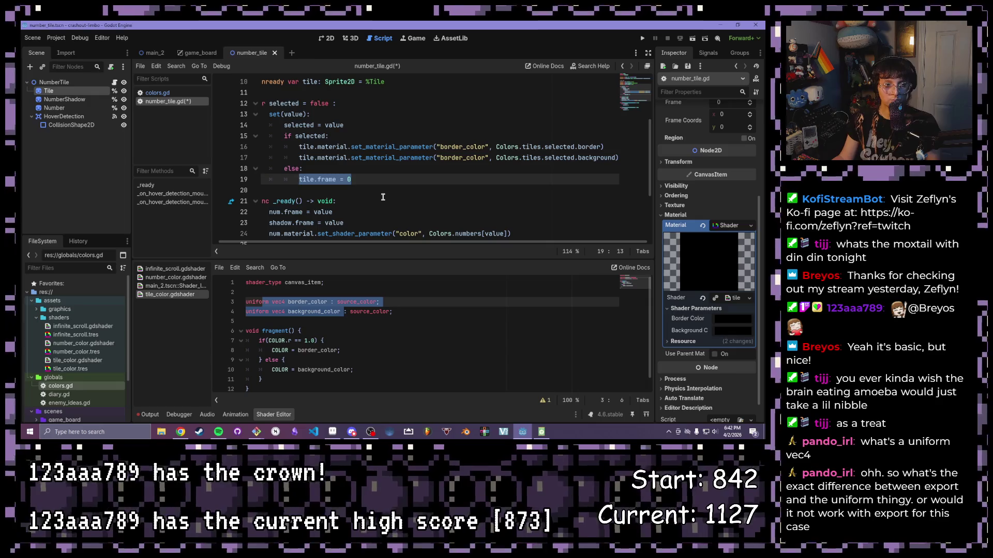
key(ctrl+v)
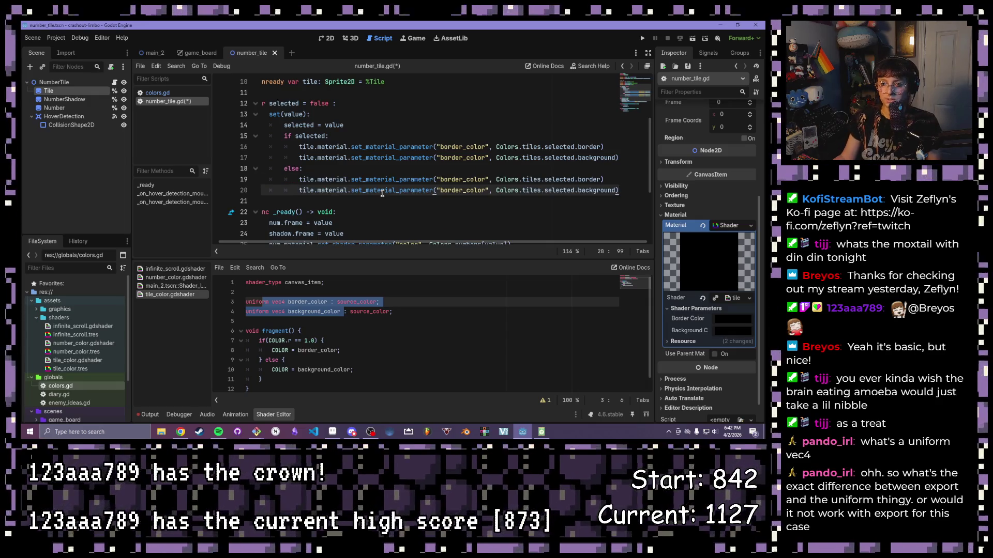
click(288, 292)
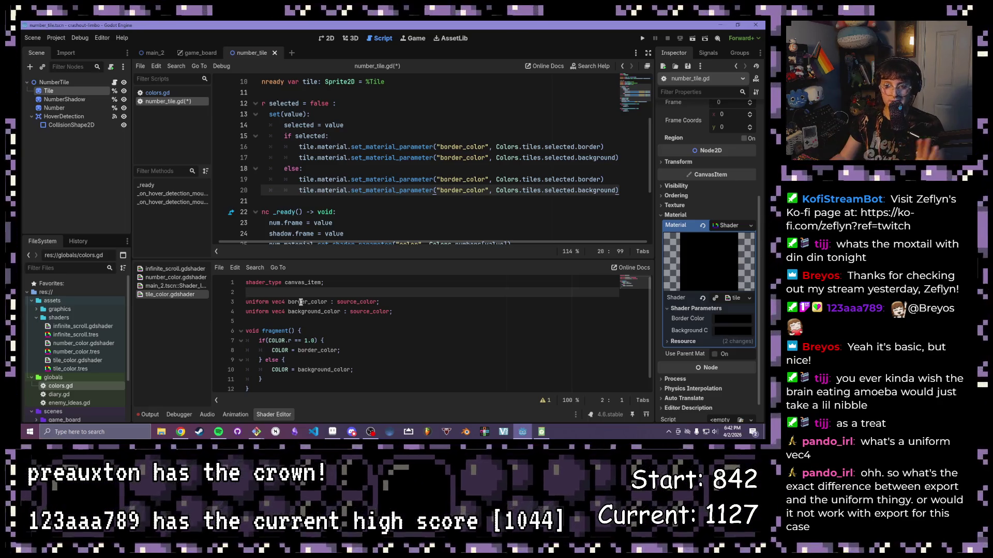
scroll(299, 307, down, 1)
drag(260, 379, 264, 324)
click(336, 331)
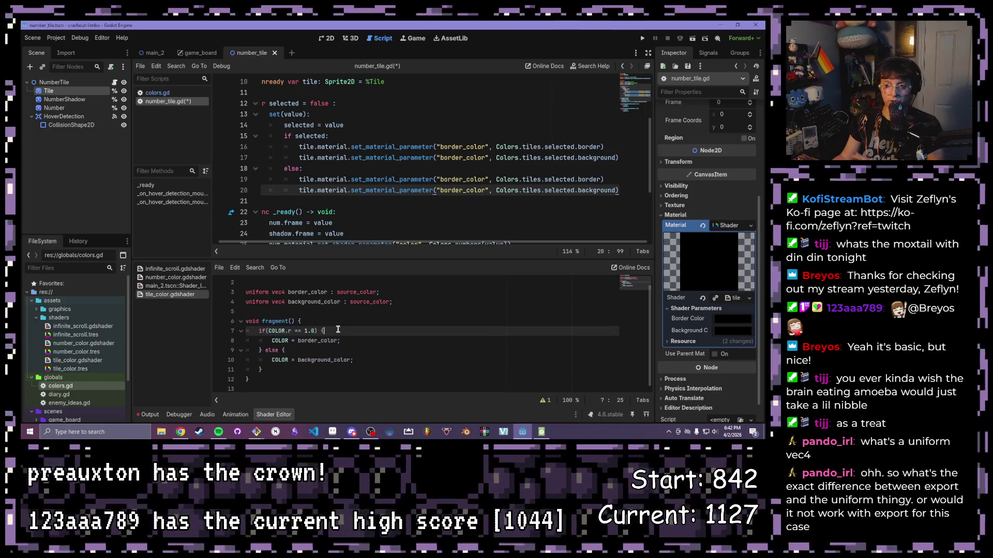
scroll(336, 331, up, 1)
scroll(300, 199, up, 3)
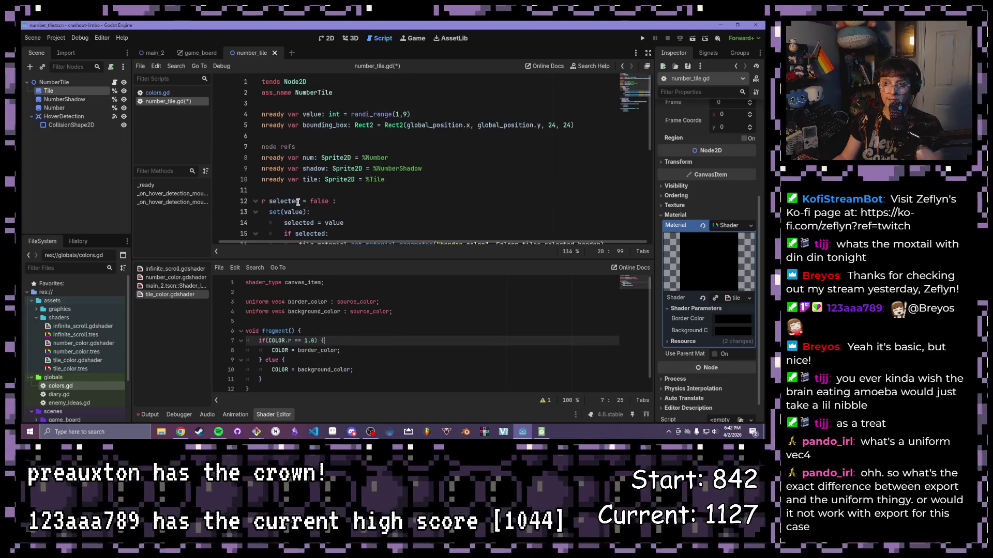
scroll(378, 246, left, 1)
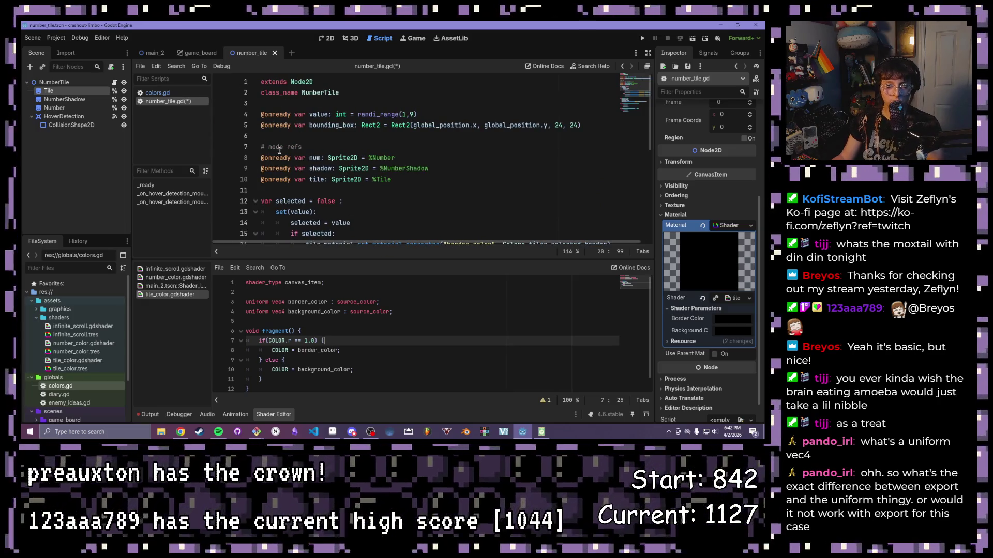
click(274, 104)
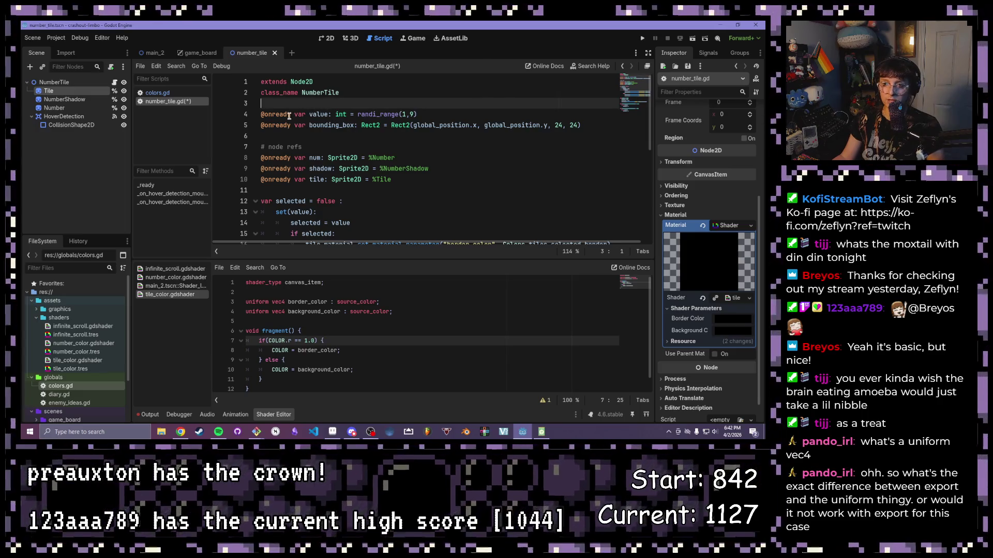
click(361, 91)
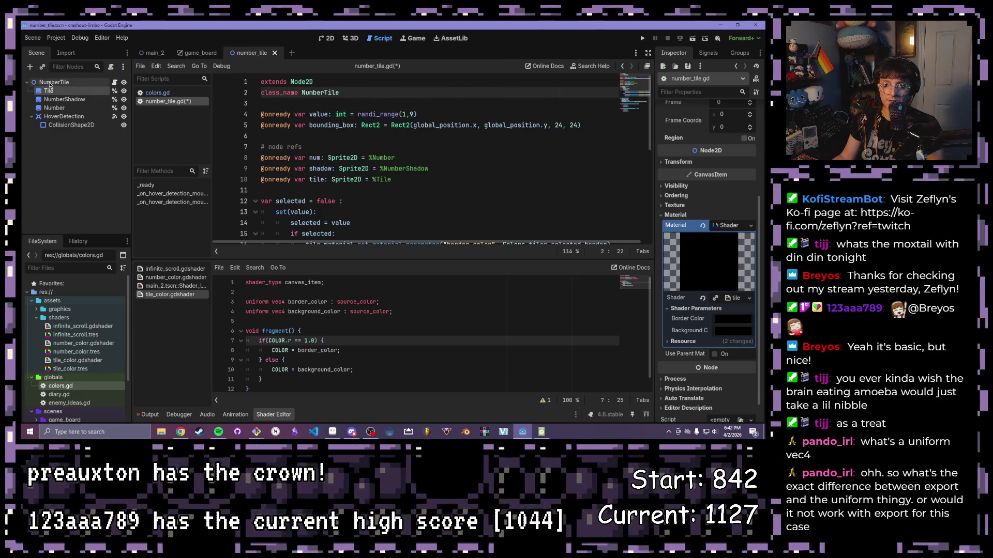
click(54, 82)
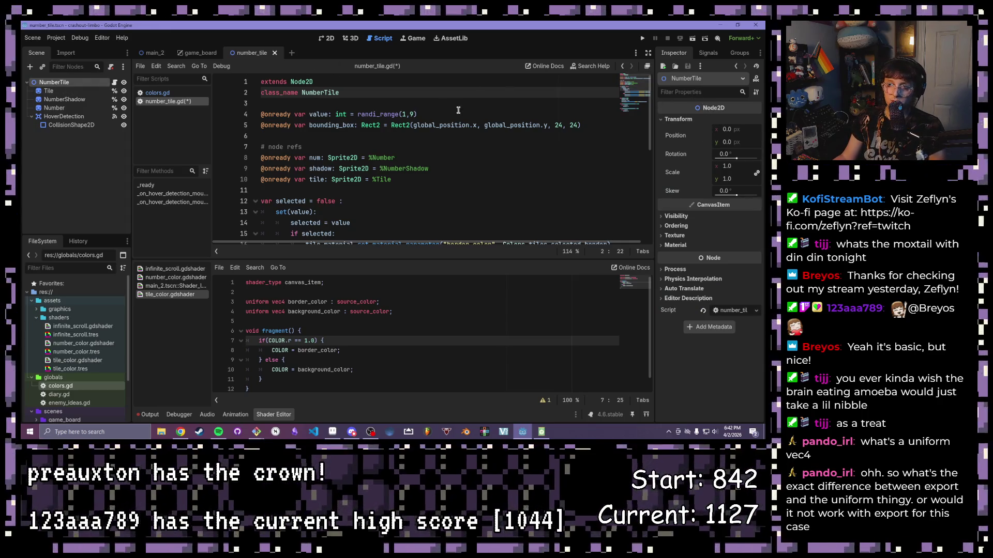
key(Return)
key(Return)
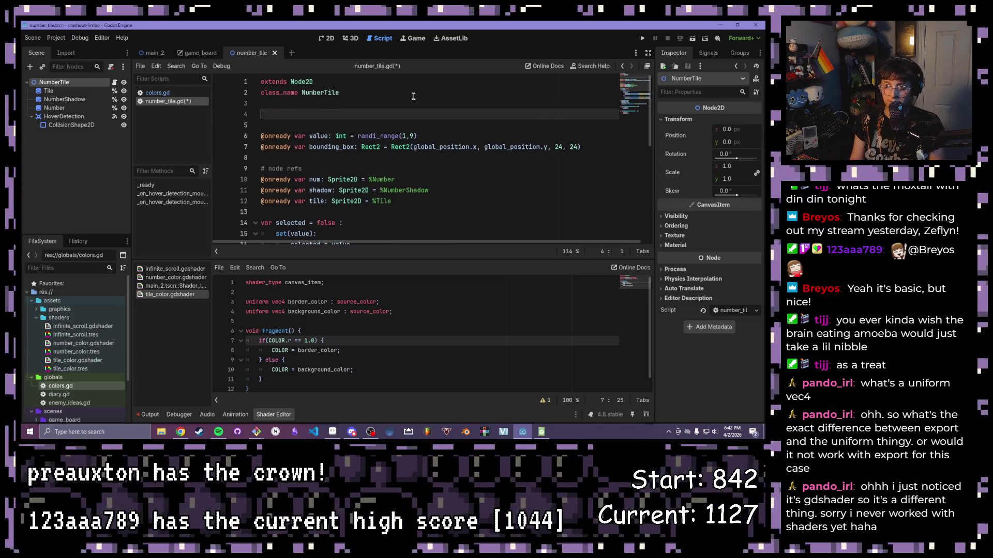
text(@export b)
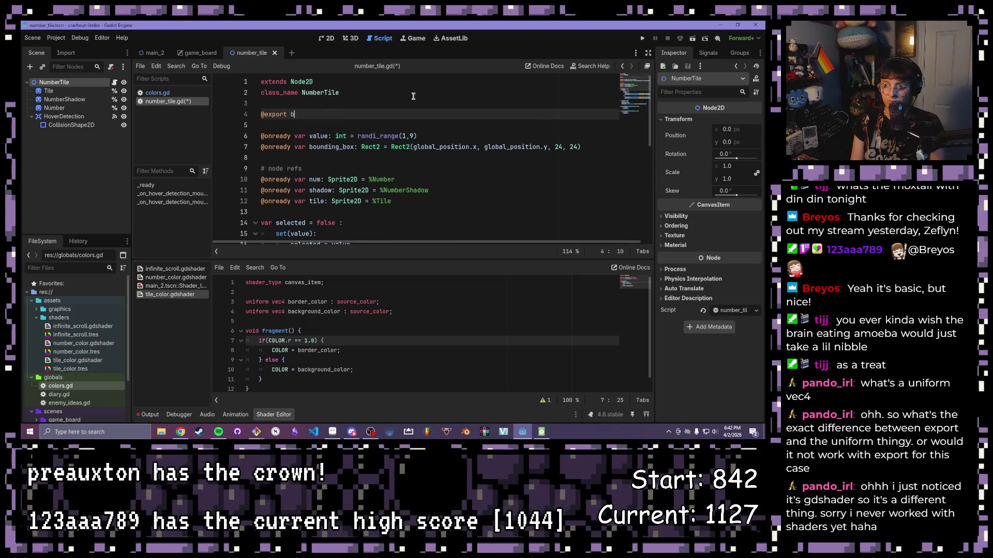
key(BackSpace)
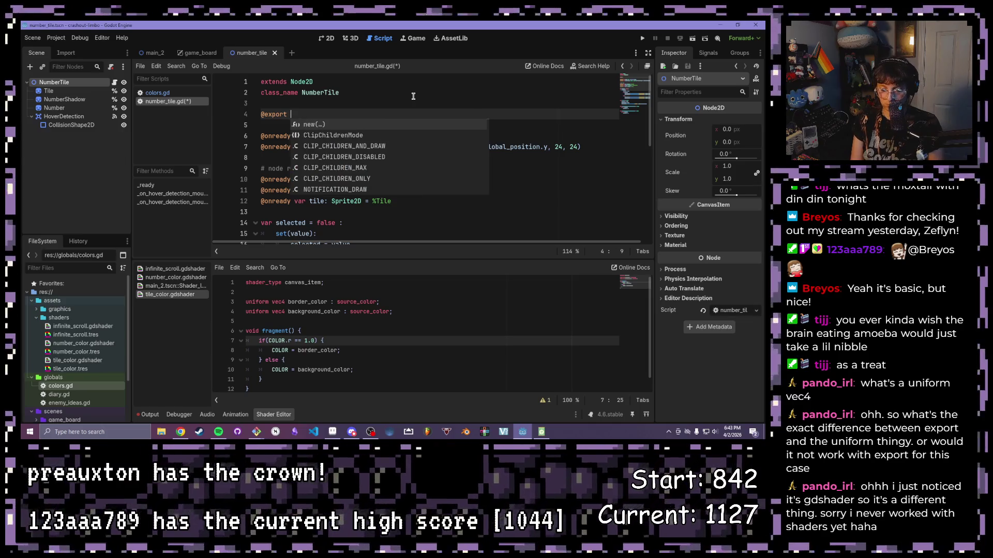
text(var custom_param)
key(BackSpace)
key(BackSpace)
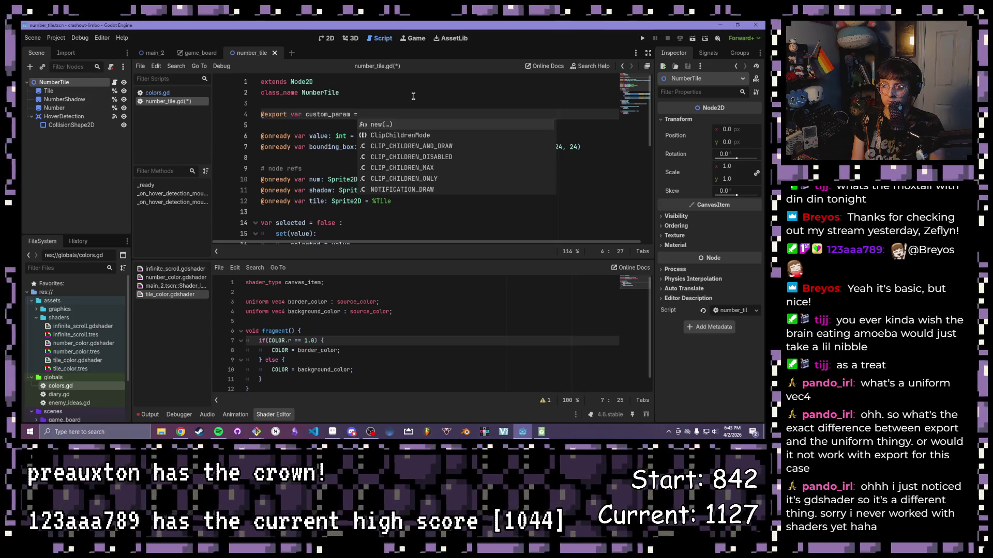
text(: fl)
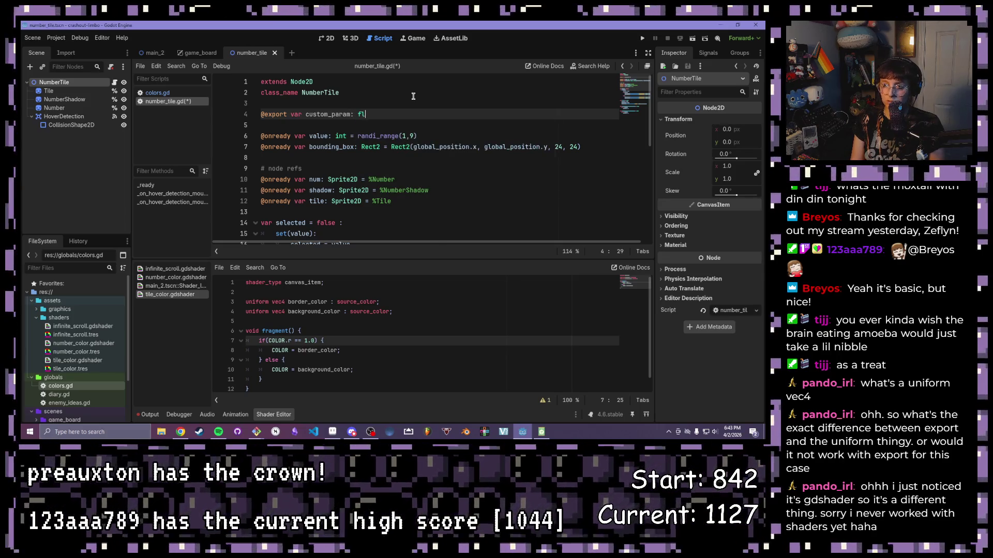
text(oat:)
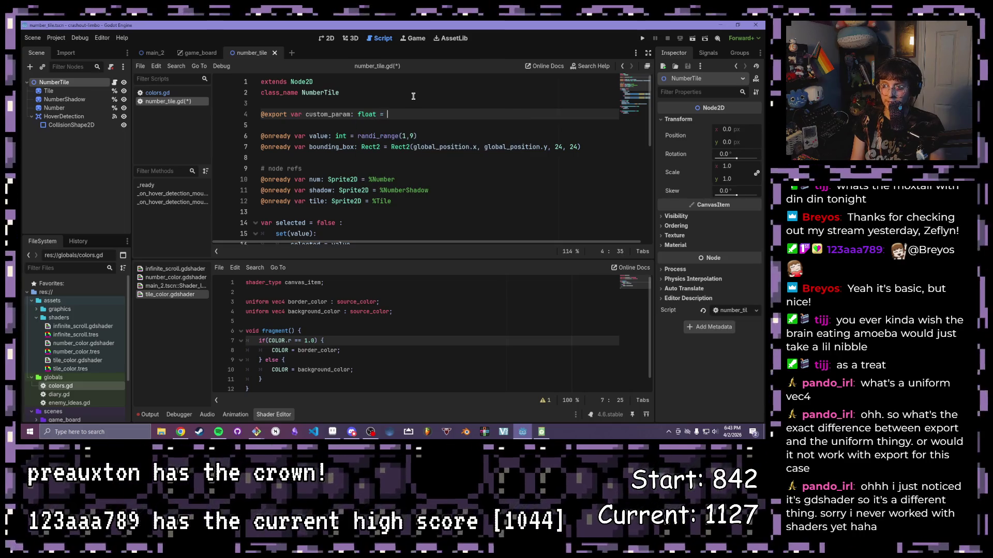
text(0.0)
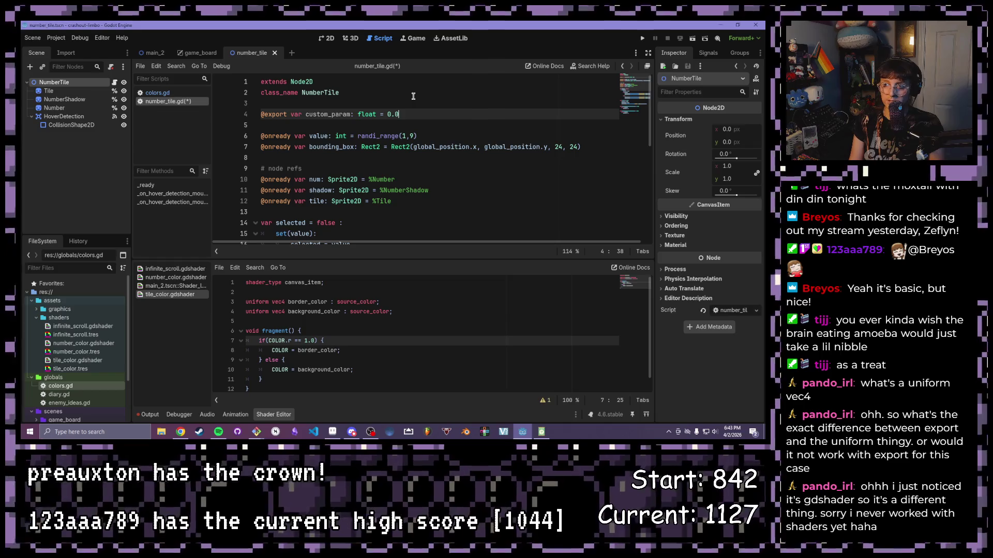
click(283, 103)
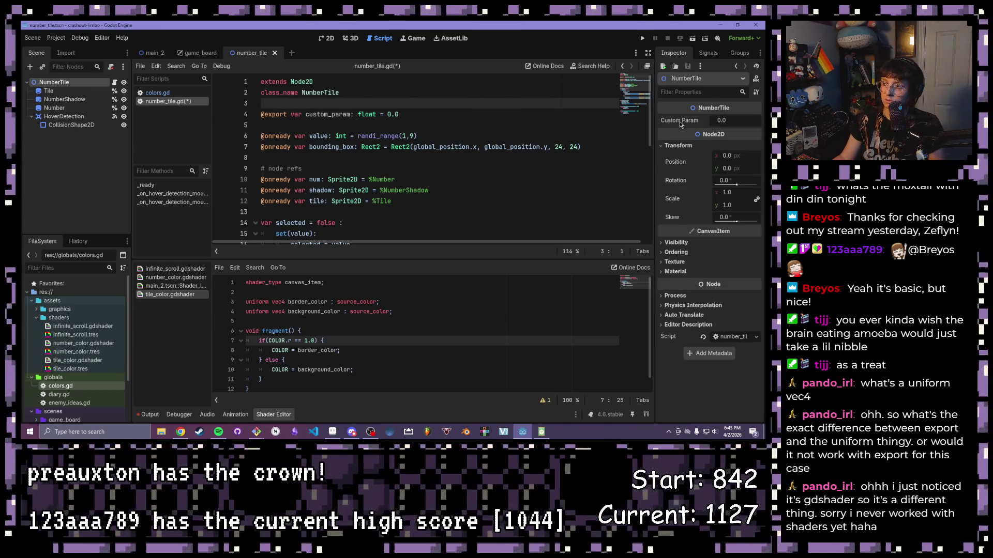
Step: Check Custom Param in the Inspector, then delete the custom_param line and save number_tile.gd
click(720, 120)
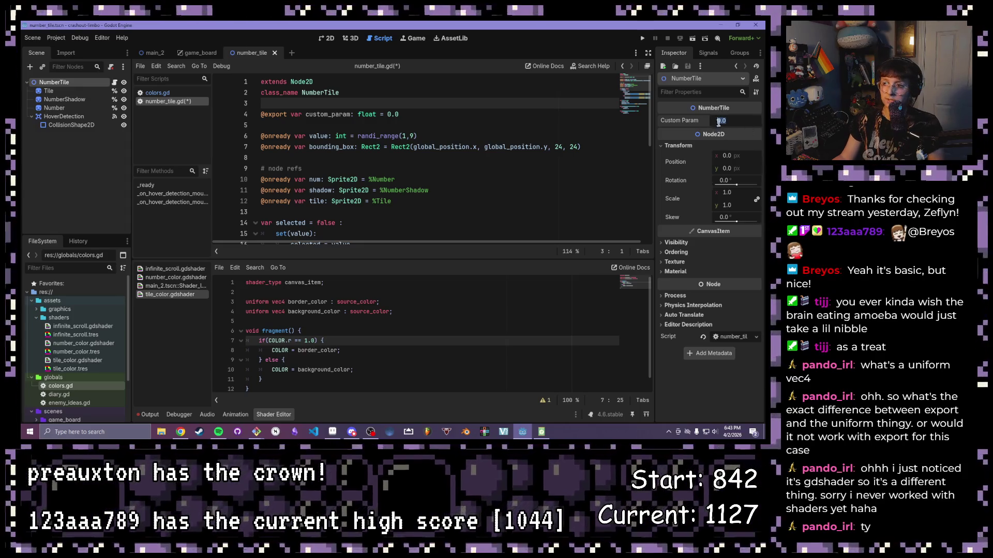
click(434, 122)
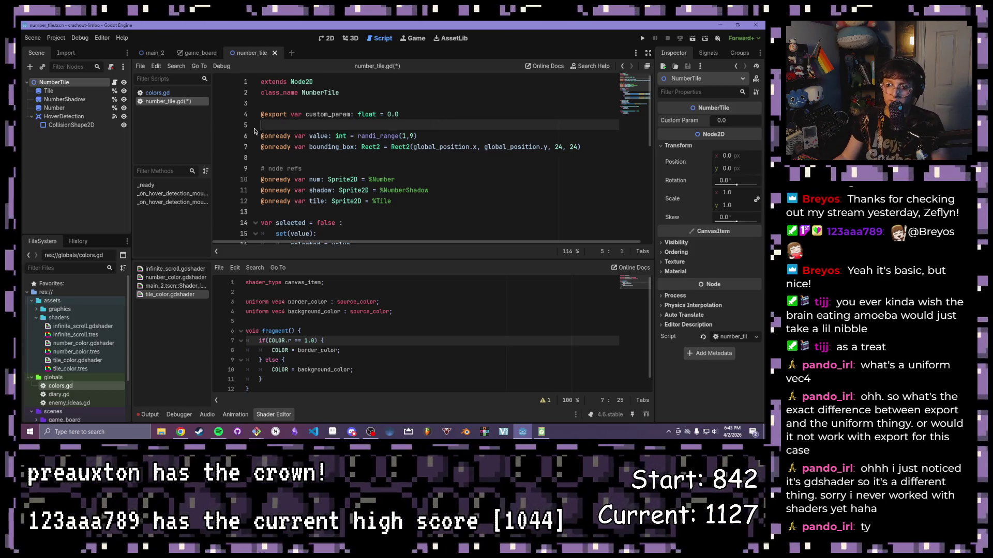
drag(256, 130, 243, 109)
key(BackSpace)
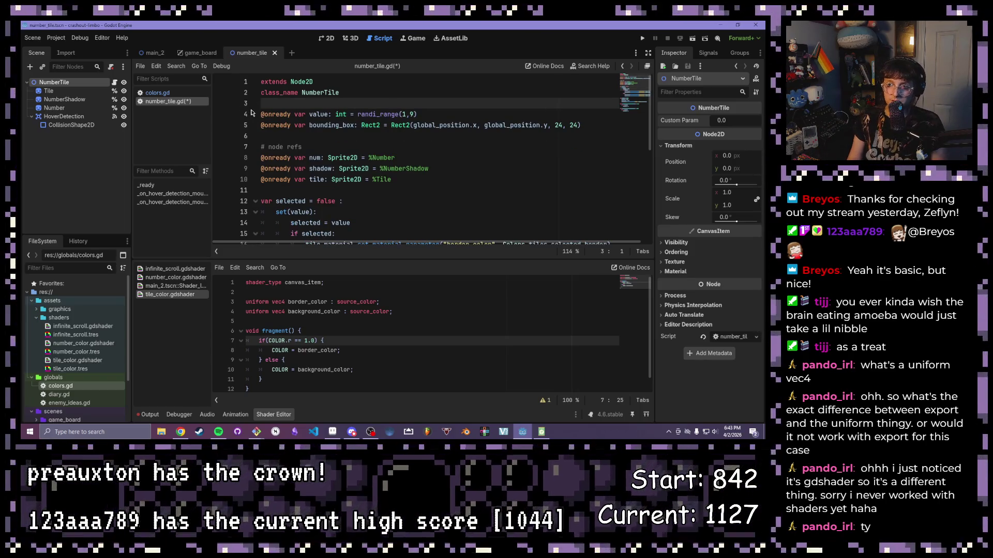
key(ctrl+s)
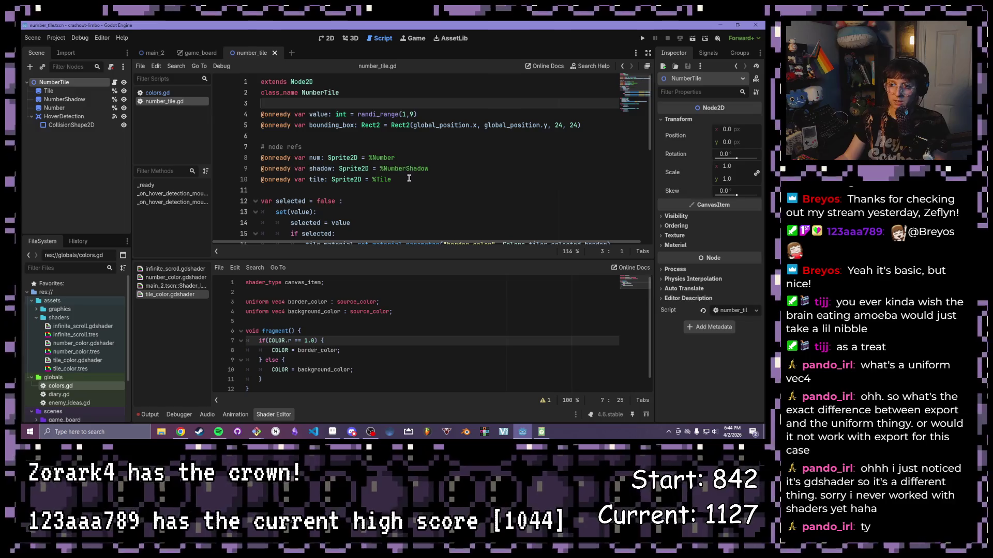
click(409, 180)
scroll(410, 183, down, 2)
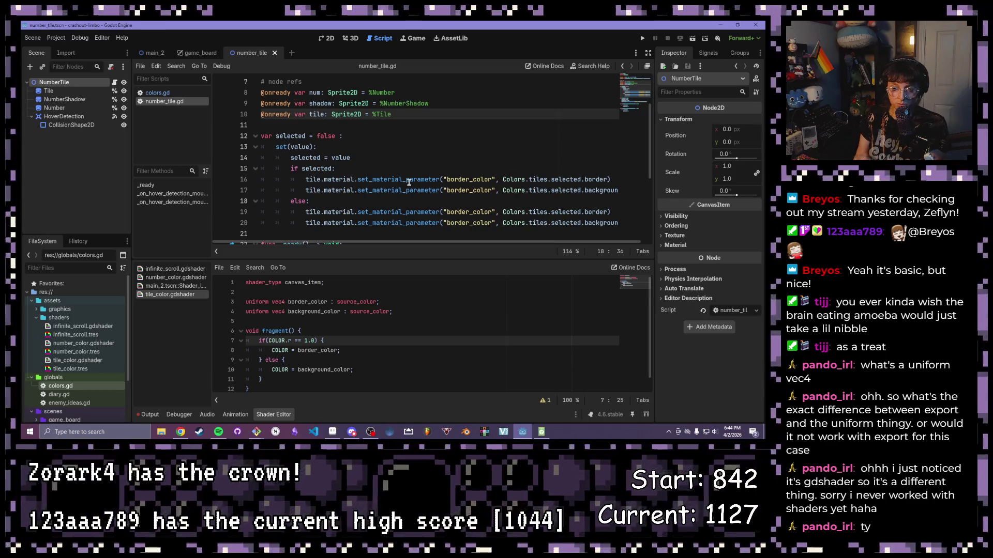
scroll(375, 162, down, 3)
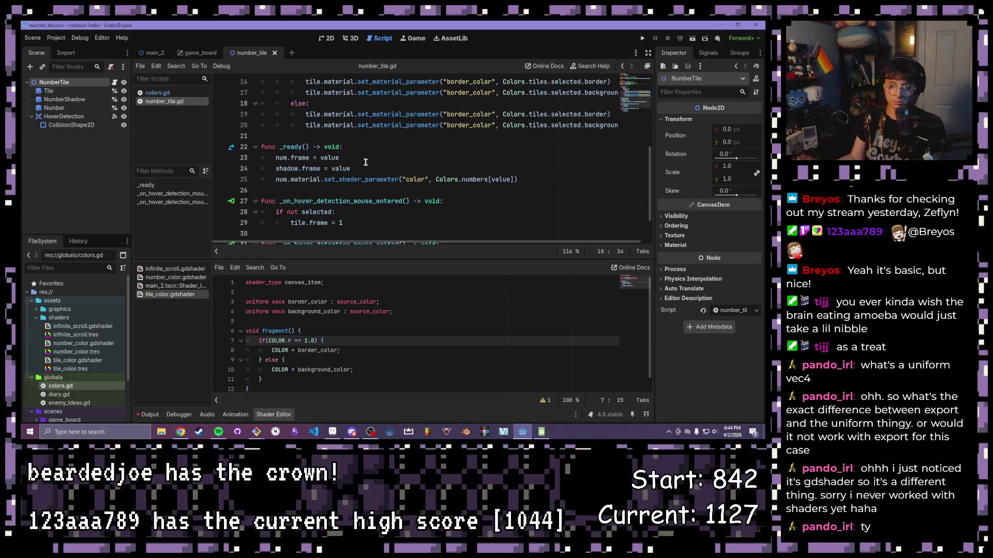
scroll(361, 155, up, 5)
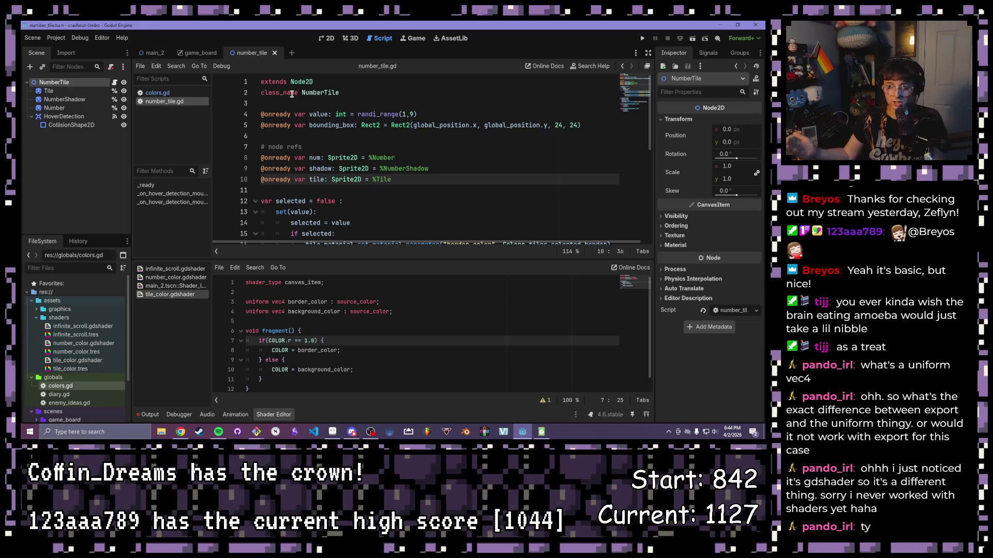
scroll(398, 83, down, 5)
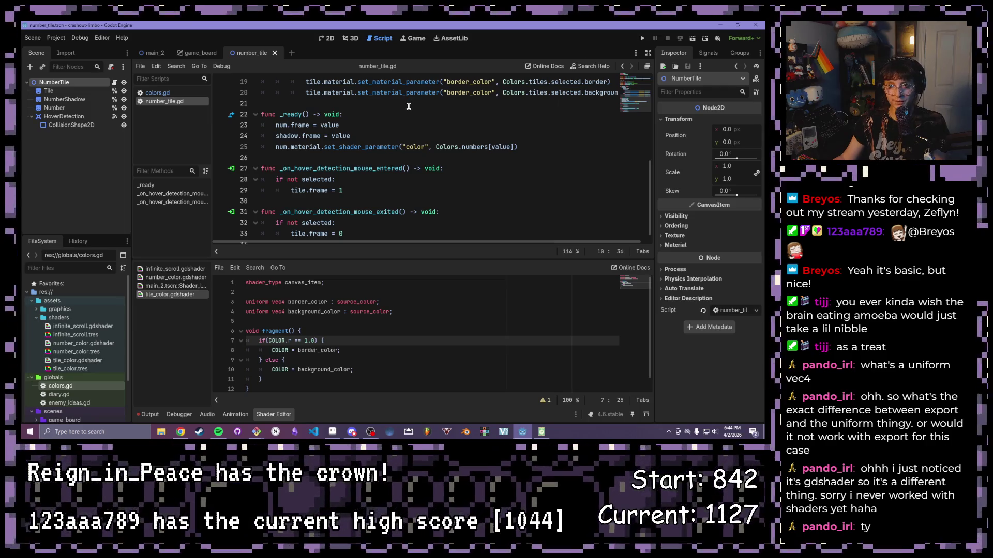
scroll(408, 144, down, 1)
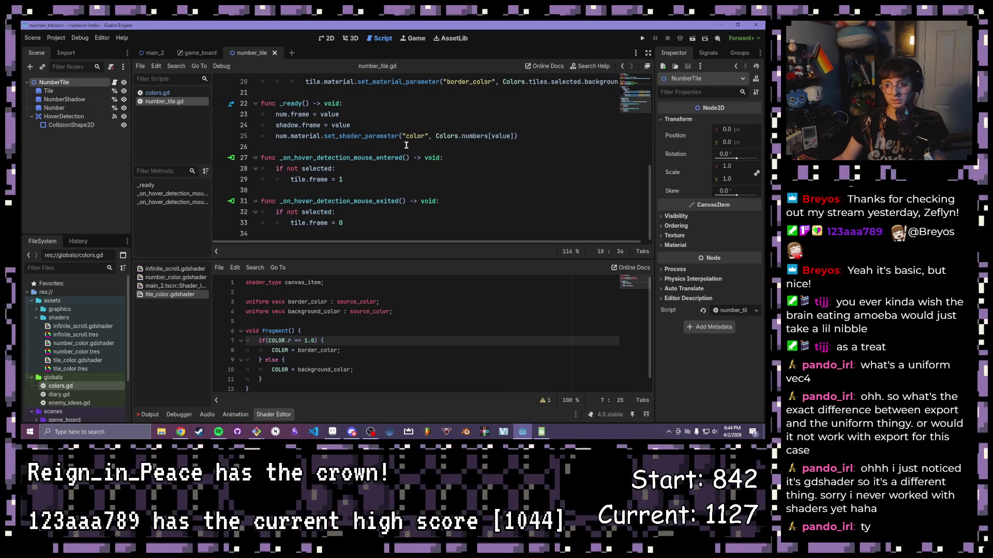
scroll(398, 143, up, 3)
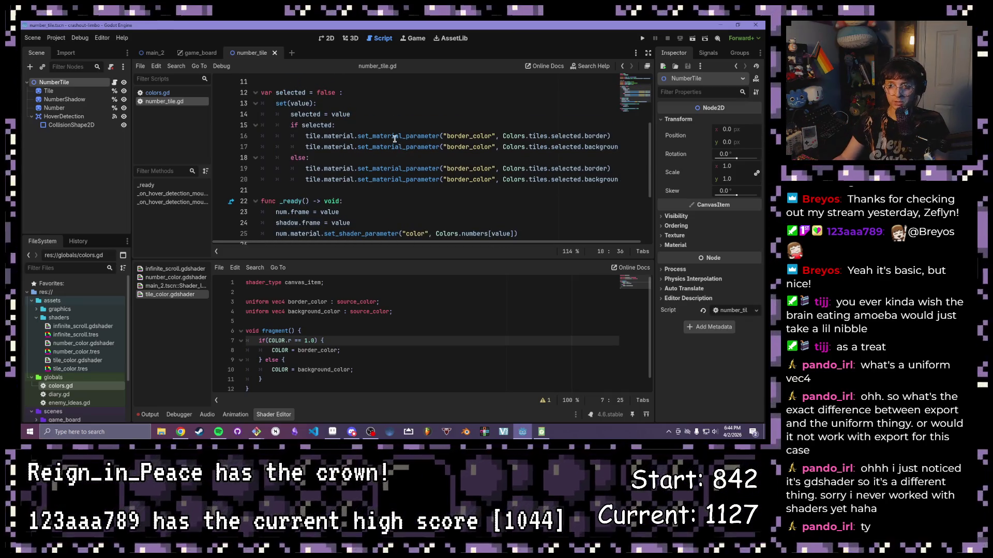
scroll(394, 139, up, 4)
scroll(411, 178, down, 3)
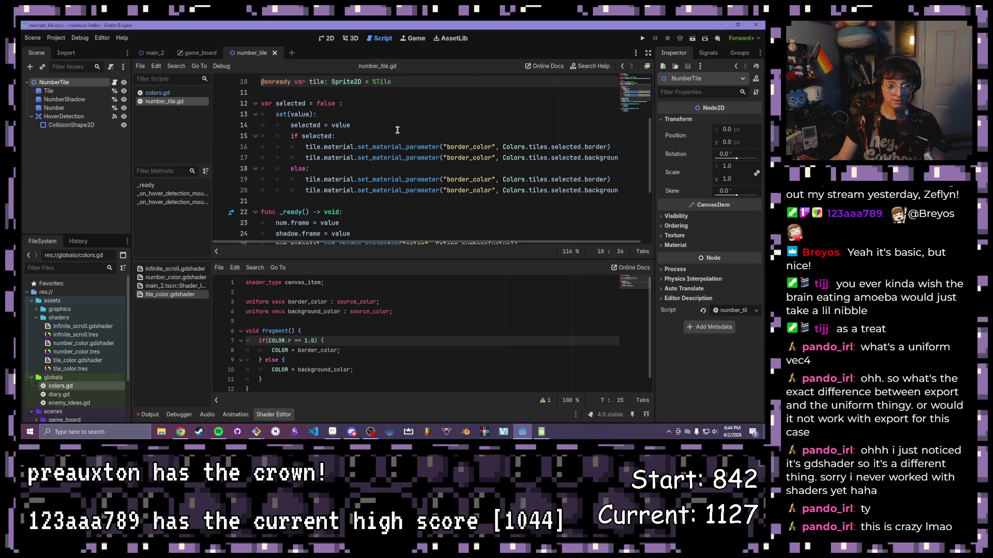
scroll(421, 107, down, 1)
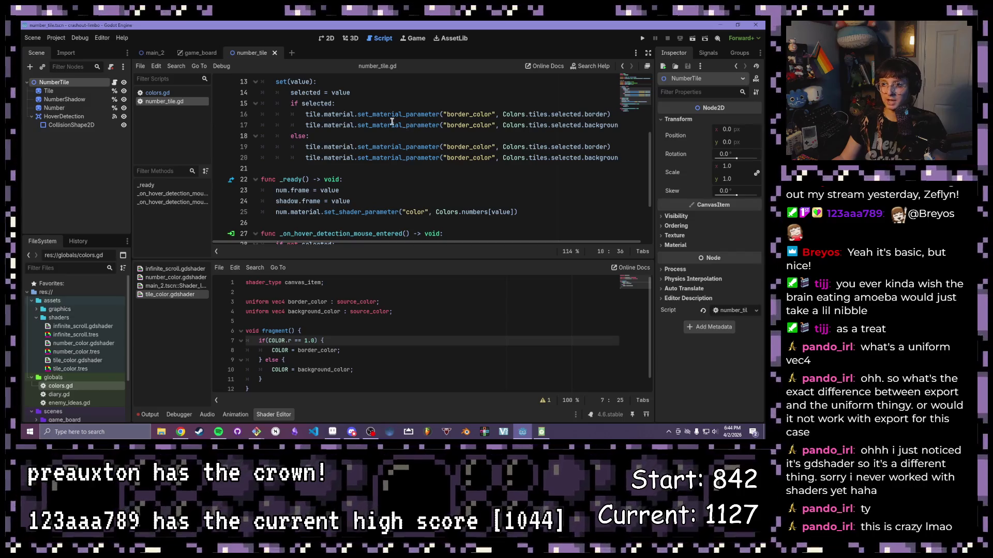
scroll(365, 125, up, 1)
click(581, 180)
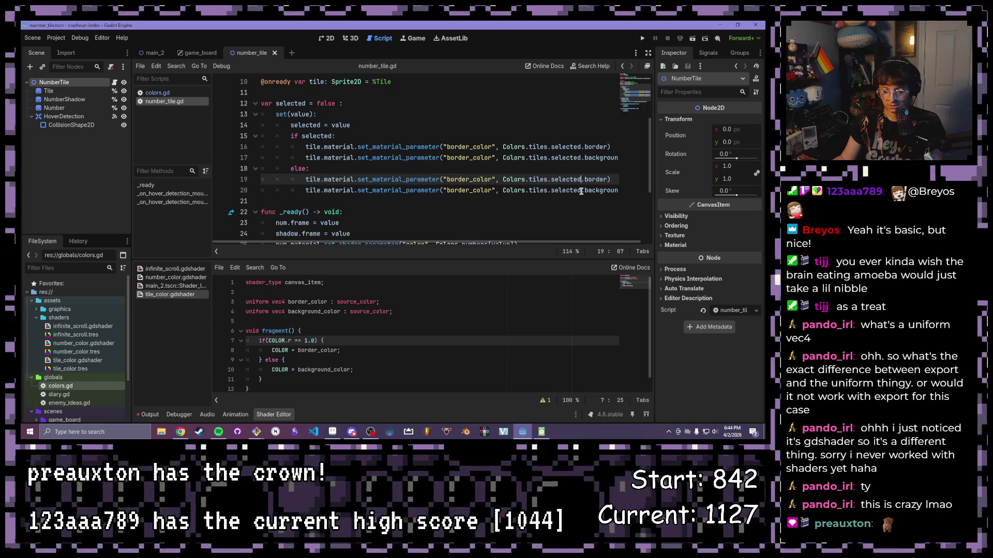
Step: In the else branch, change Colors.tiles.selected to Colors.tiles.default for border and background
alt+click(581, 190)
key(BackSpace)
key(BackSpace)
key(BackSpace)
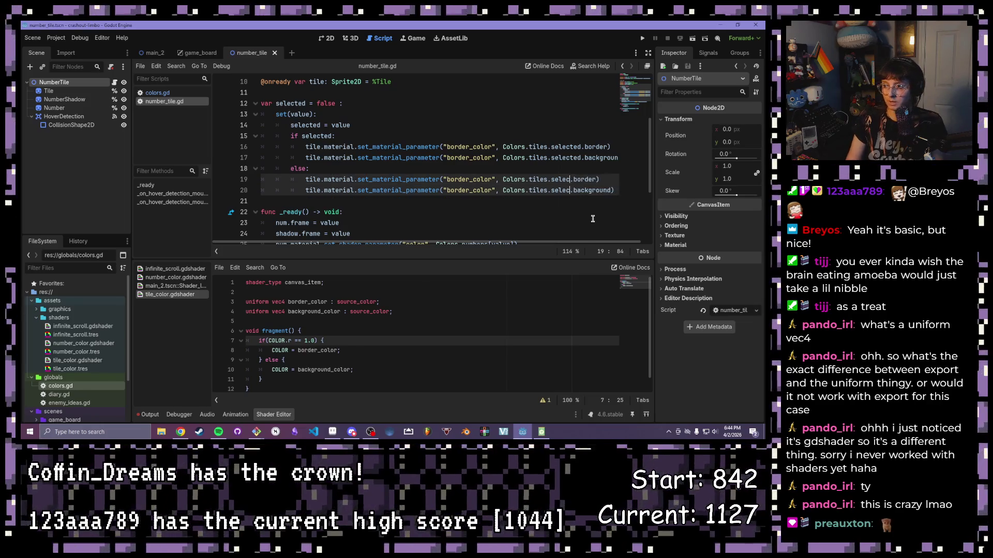
text(default)
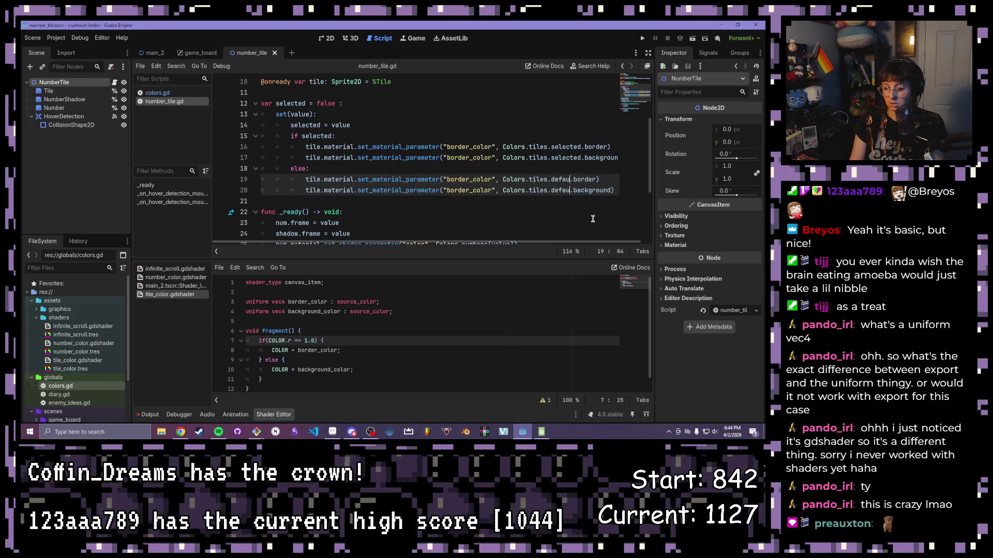
click(590, 170)
scroll(588, 165, down, 3)
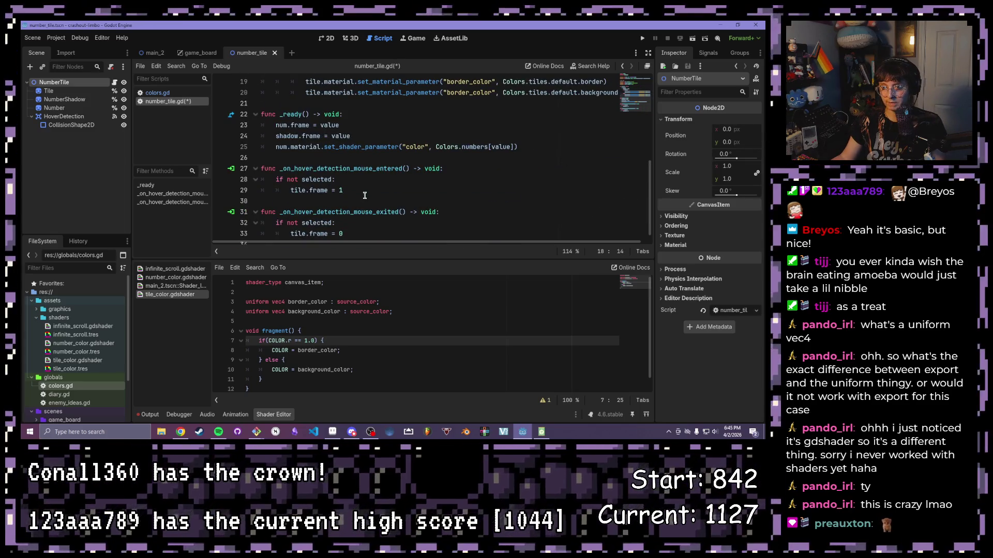
drag(366, 193, 307, 191)
click(347, 191)
scroll(346, 176, down, 1)
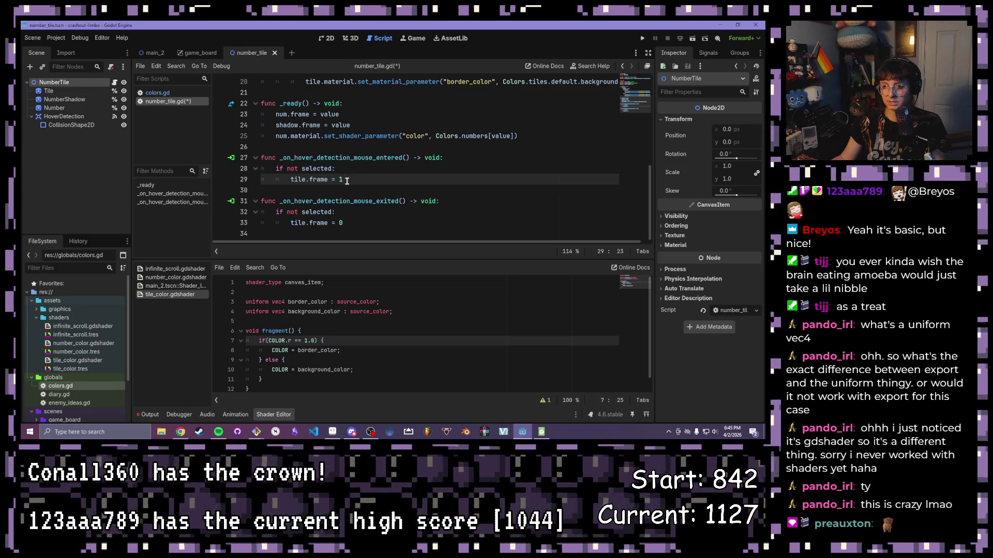
Step: Replace tile.frame = 1 in the mouse-entered handler with the two pasted colour-setting lines
shift+click(294, 181)
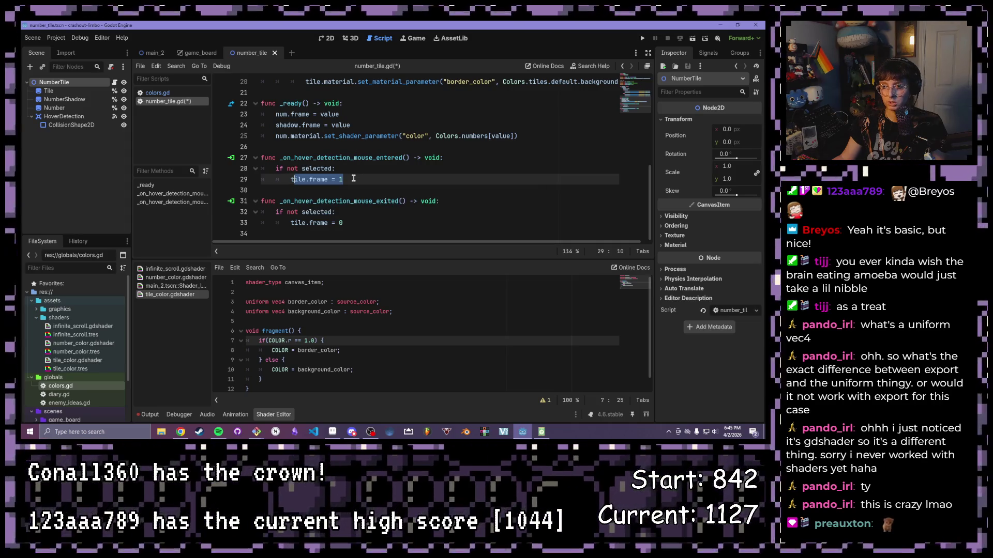
click(353, 178)
key(shift+Home)
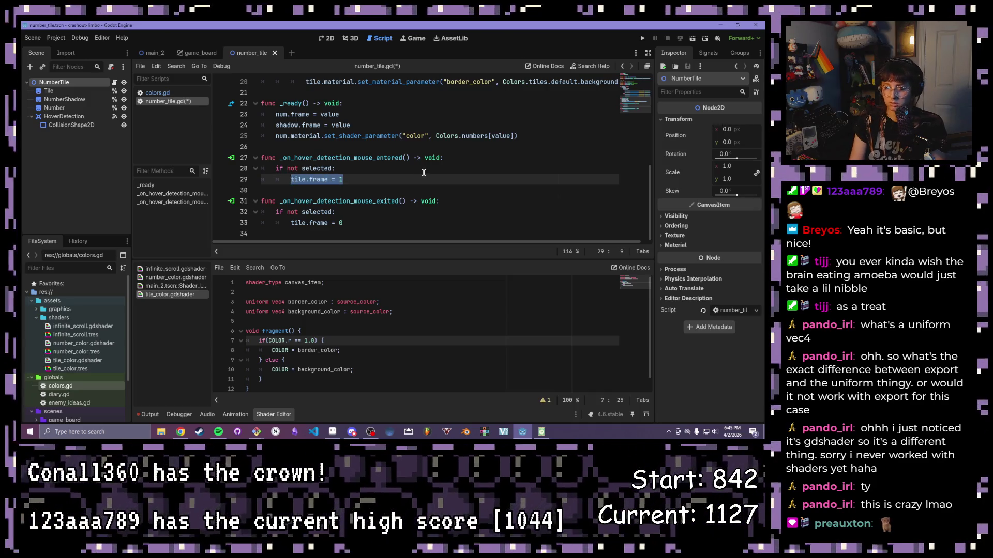
text(tile.material.set_material_parameter("border_color", Colors.tiles.selected.border) 			tile.material.set_material_parameter("border_color", Colors.tiles.selected.background))
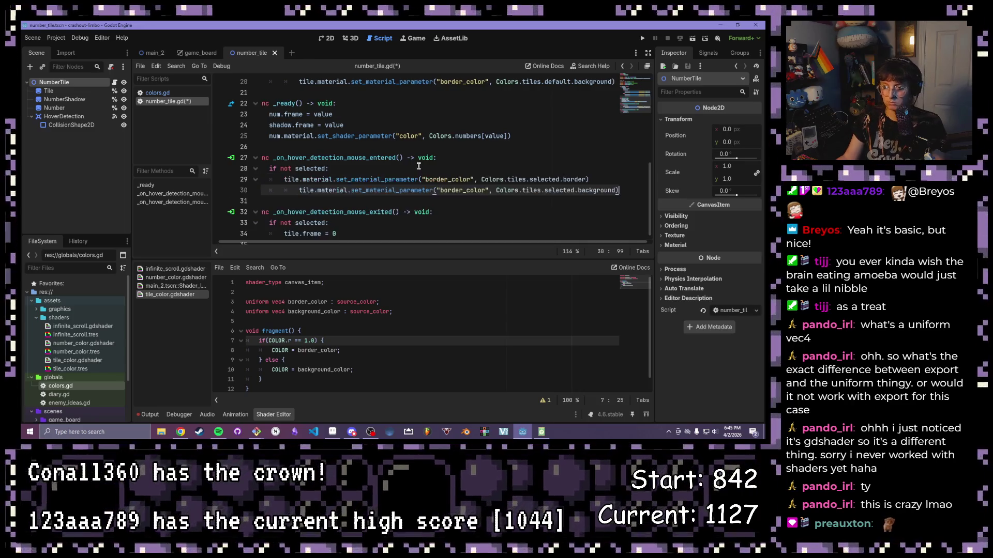
click(301, 191)
key(BackSpace)
Step: Change both pasted lines from Colors.tiles.selected to Colors.tiles.hovered
click(560, 180)
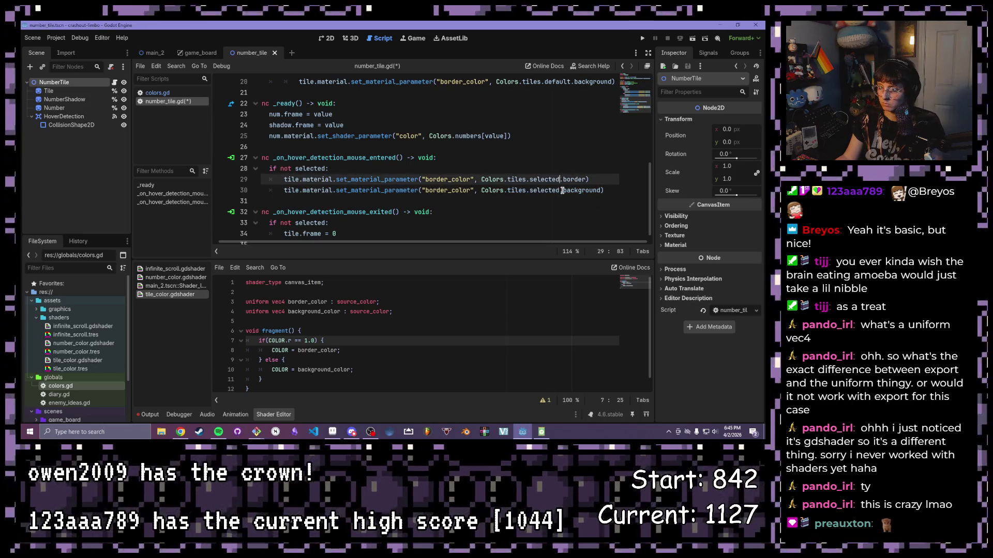
key(BackSpace)
key(BackSpace)
key(BackSpace)
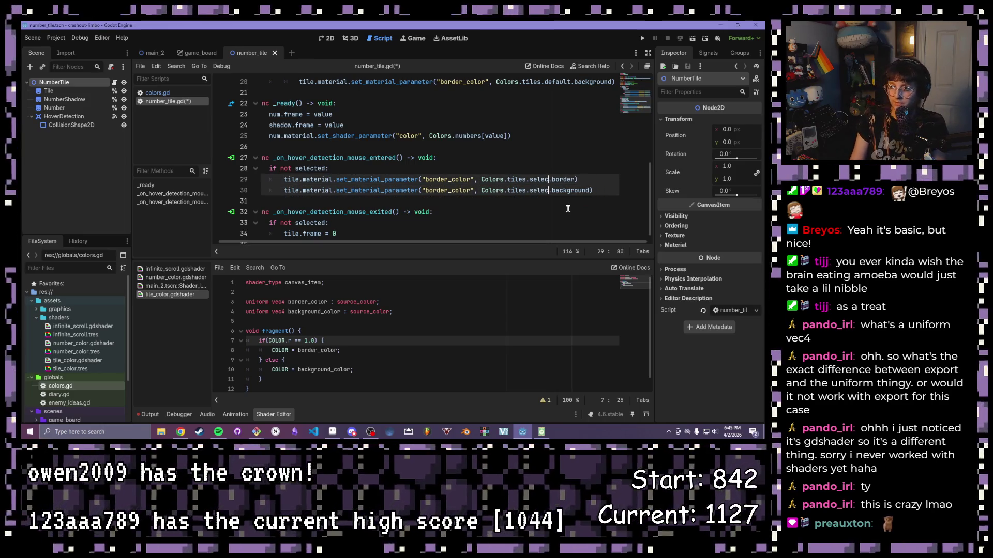
text(hovered)
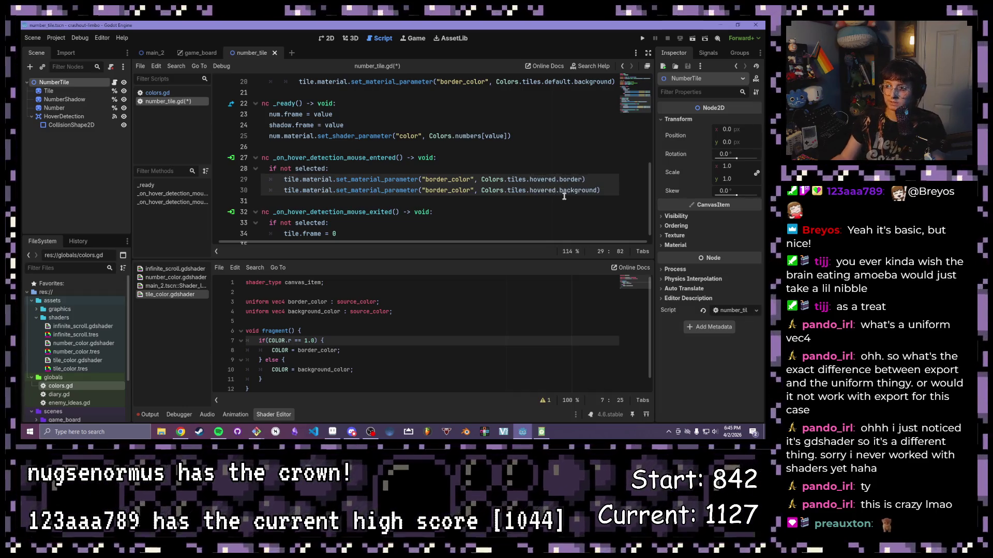
click(564, 194)
key(End)
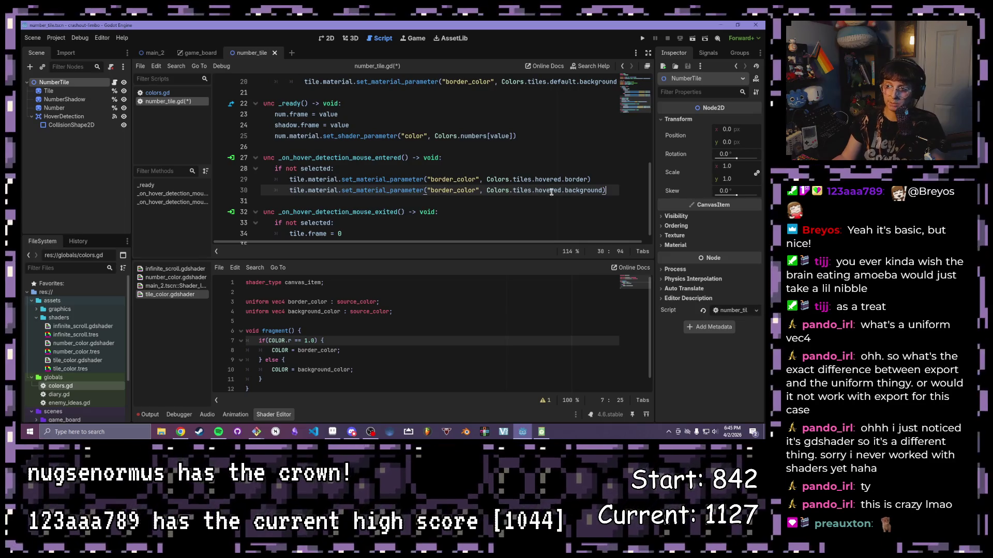
click(550, 192)
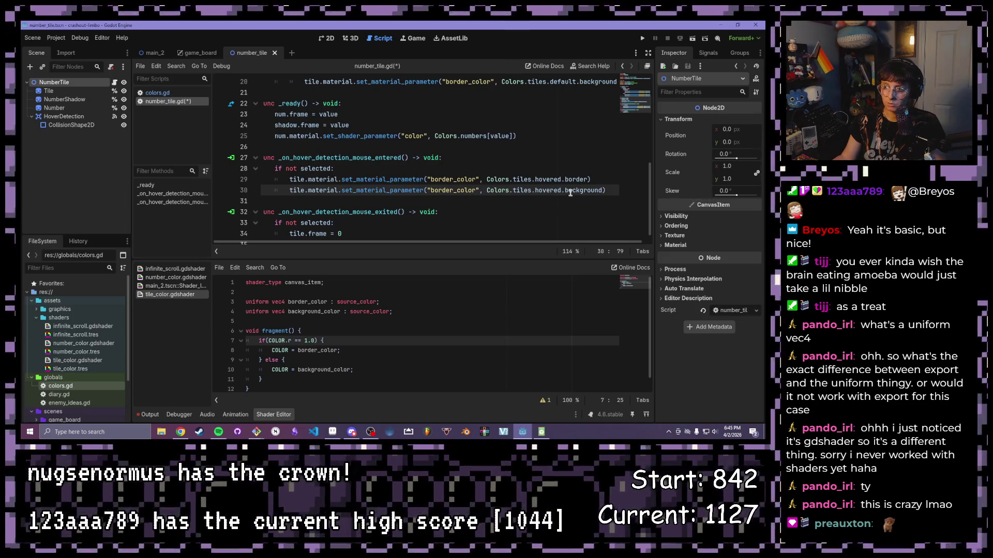
drag(561, 191, 523, 192)
scroll(338, 191, up, 2)
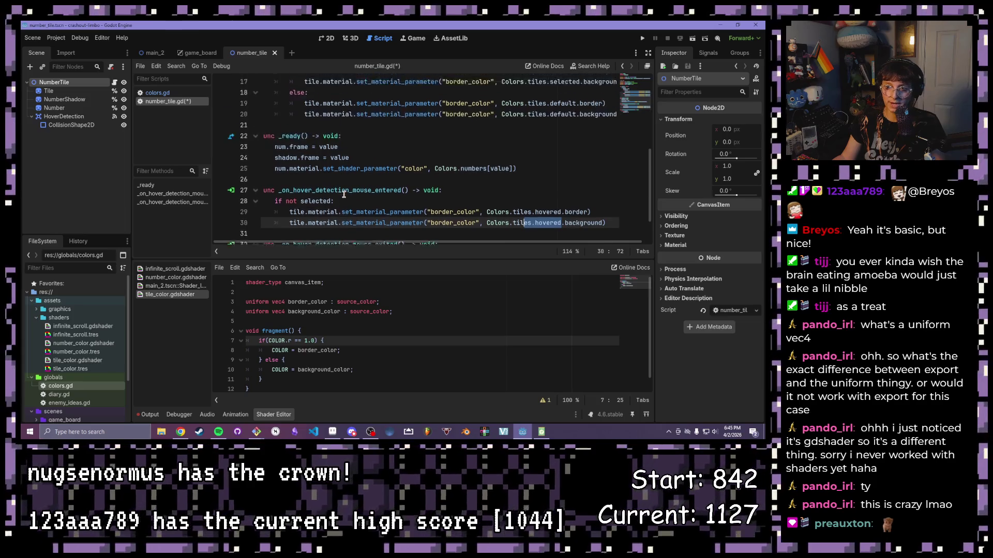
scroll(338, 191, down, 2)
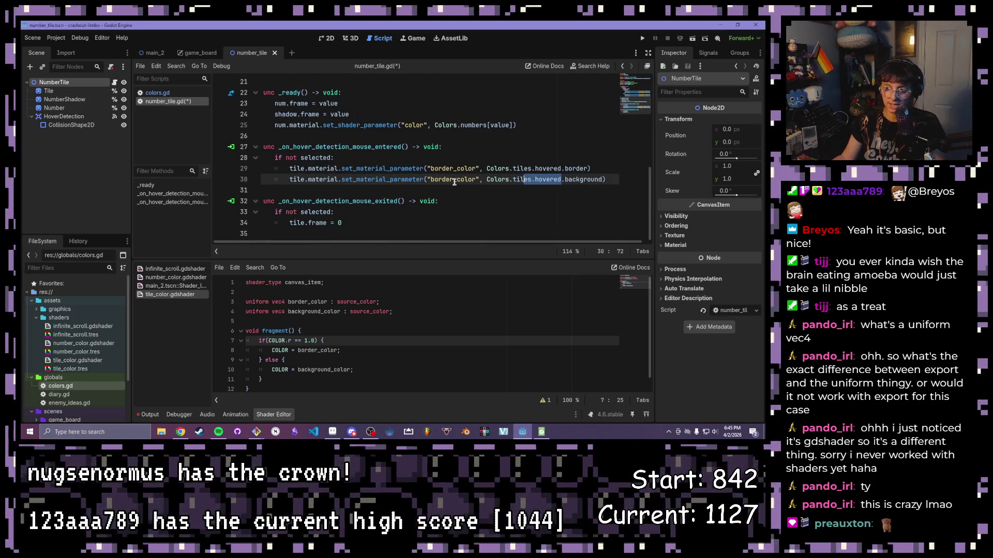
scroll(402, 208, up, 3)
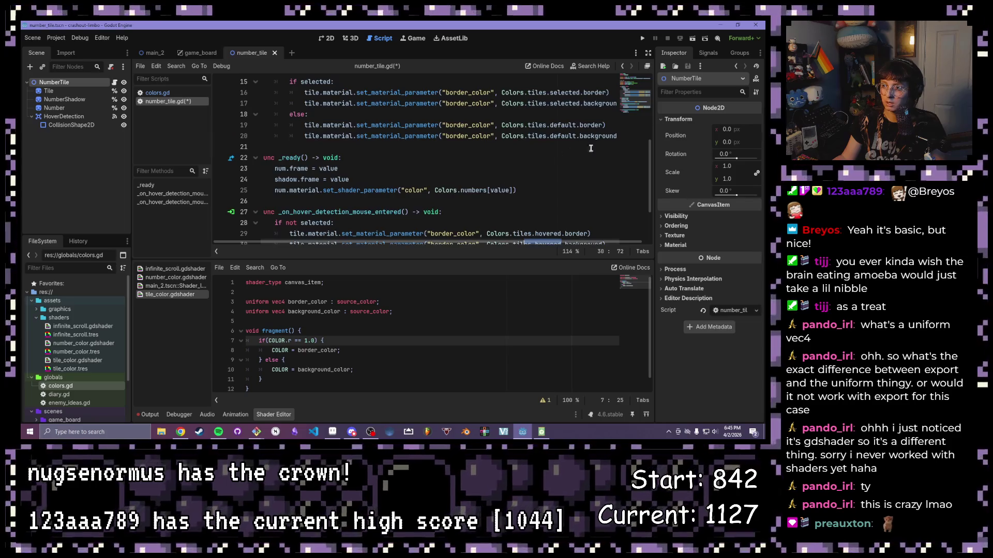
Step: Replace tile.frame = 0 in the mouse-exited handler with the default border and background colour lines
drag(305, 125, 625, 138)
key(ctrl+c)
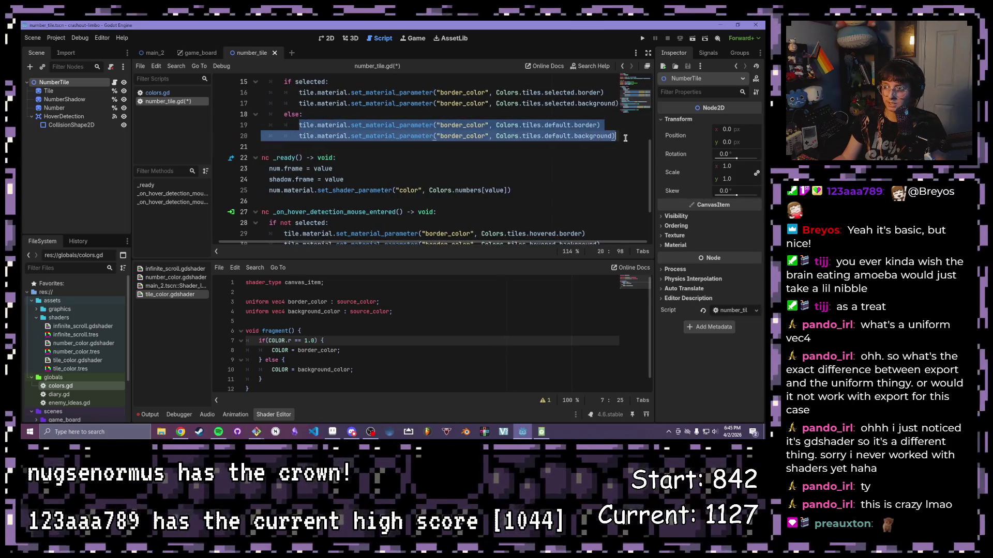
scroll(465, 164, down, 3)
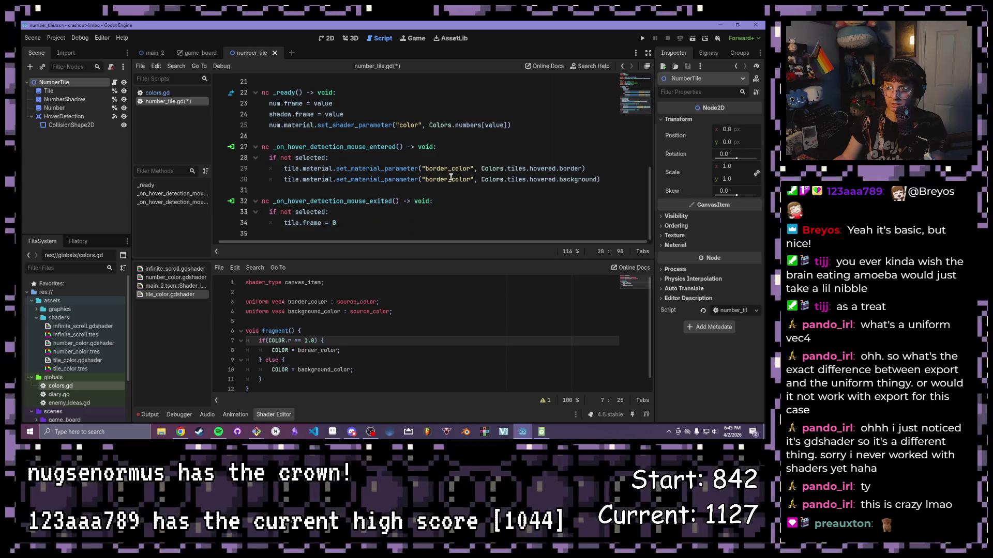
drag(340, 223, 284, 223)
key(ctrl+v)
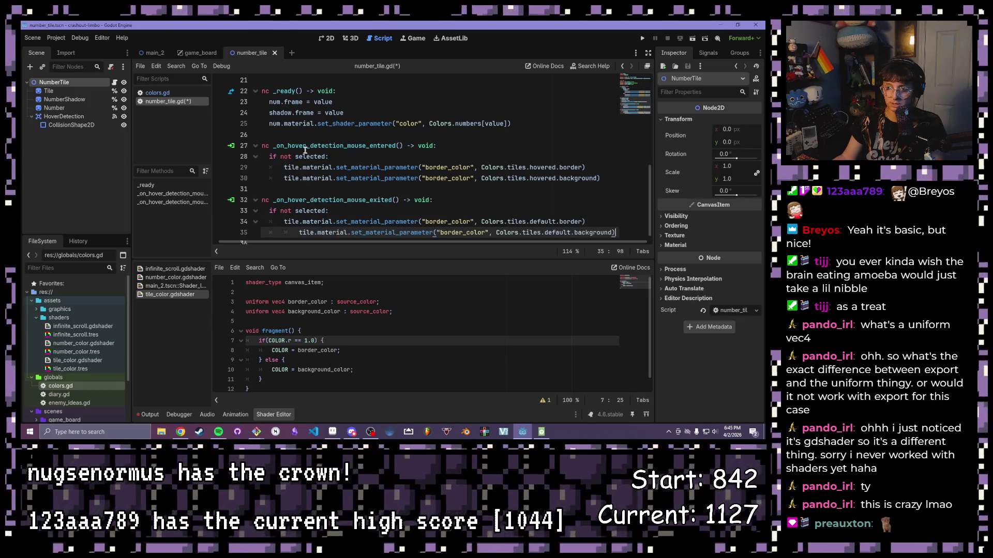
triple_click(299, 223)
key(shift+Tab)
click(441, 179)
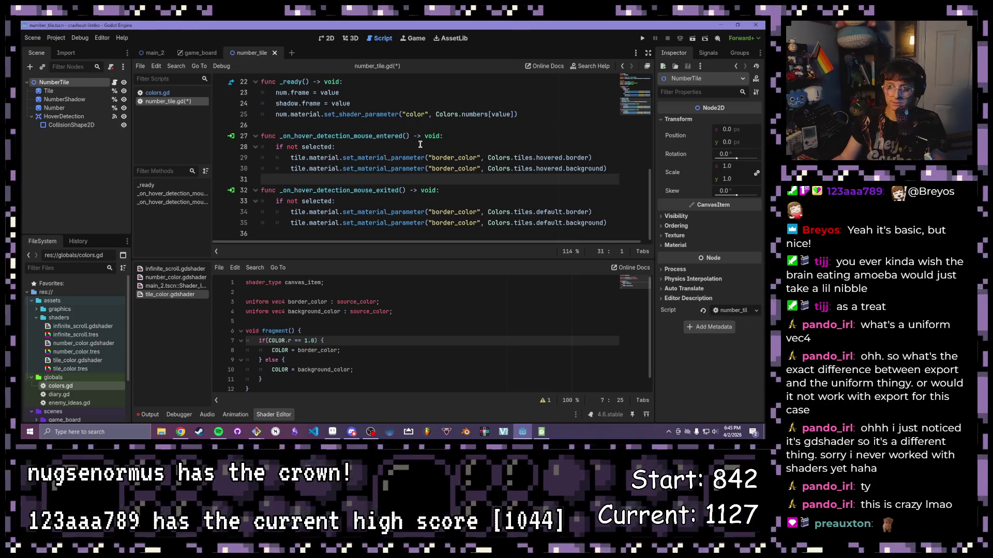
Step: Run the project and check the tiles key names defined in colors.gd
click(642, 39)
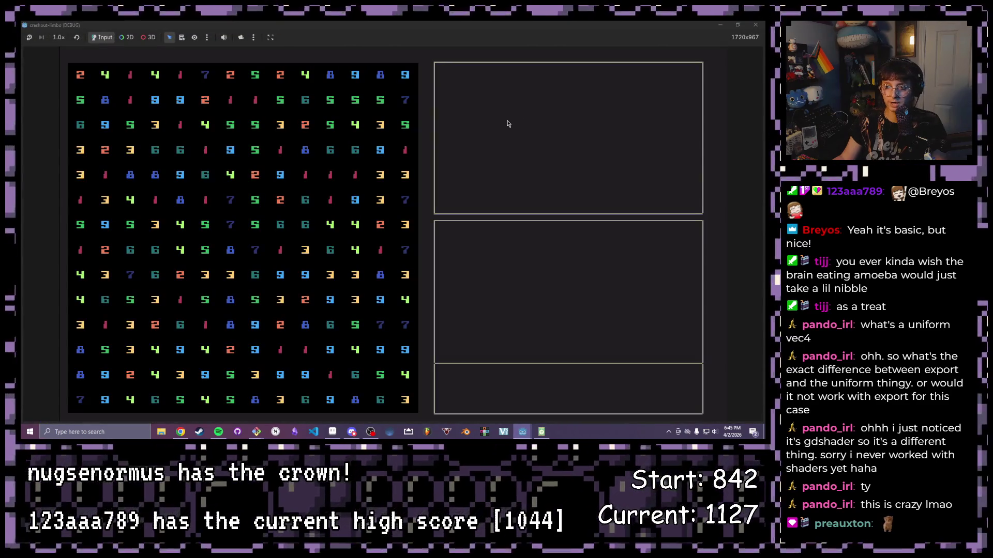
mouse_move(343, 107)
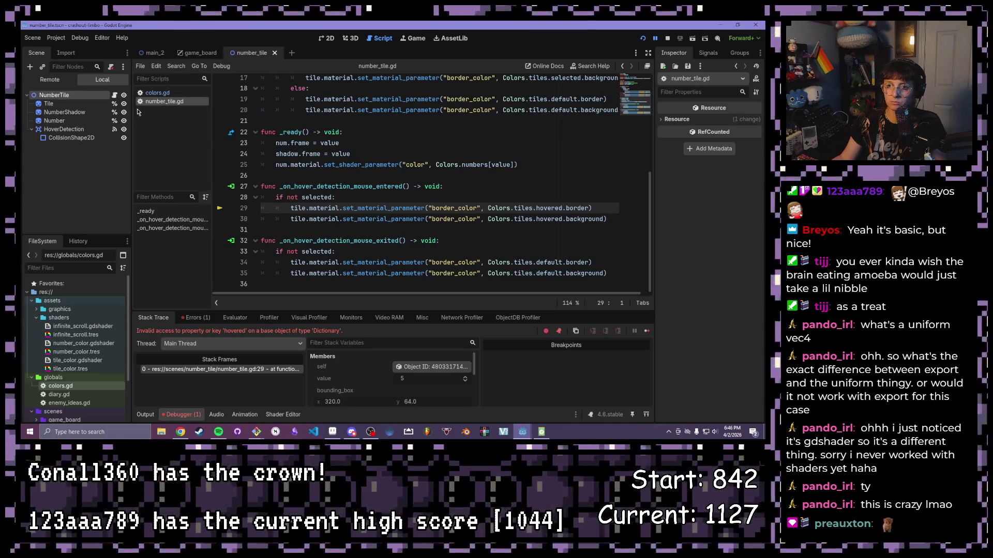
click(161, 94)
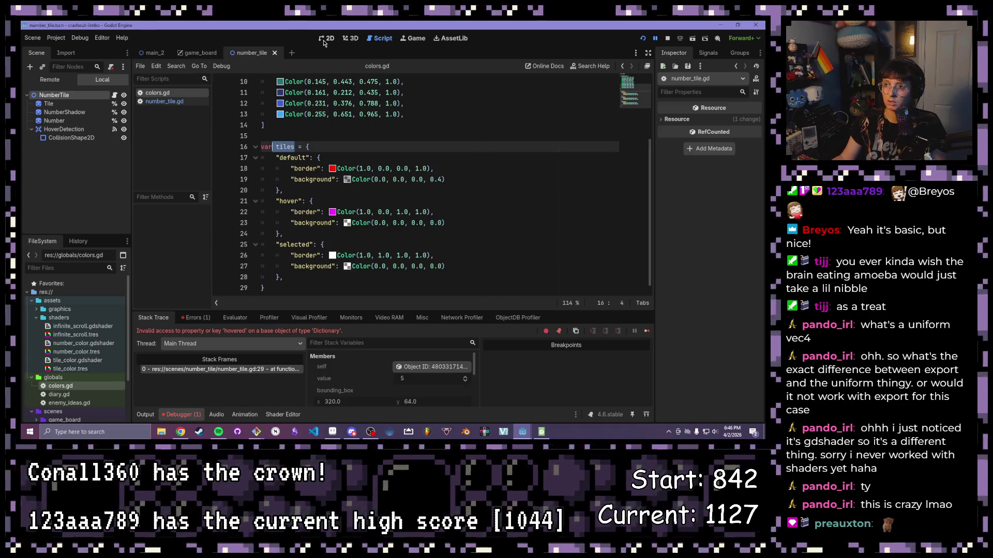
click(155, 101)
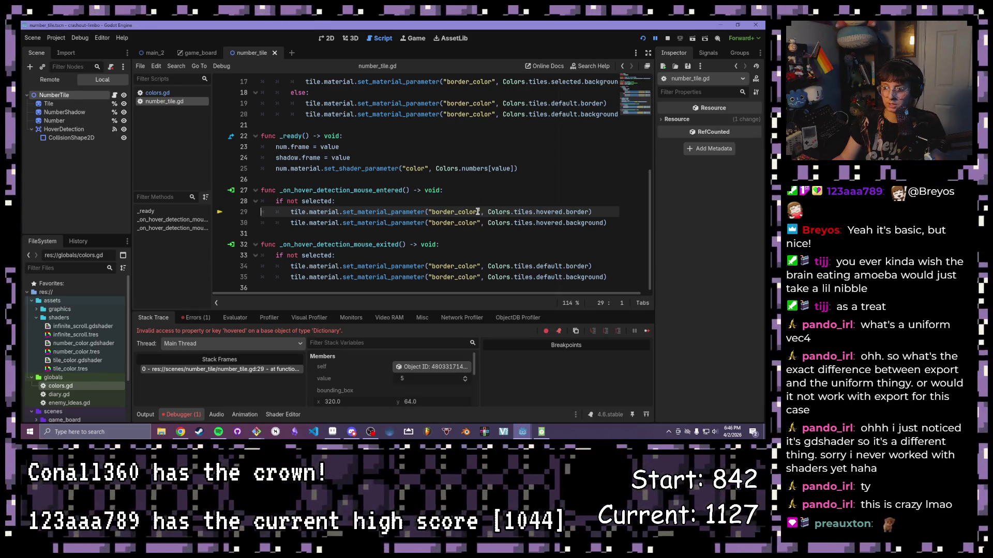
Step: Rename hovered to hover in the Colors.tiles lookups on lines 29 and 30
click(562, 212)
key(BackSpace)
key(BackSpace)
click(562, 222)
key(BackSpace)
key(BackSpace)
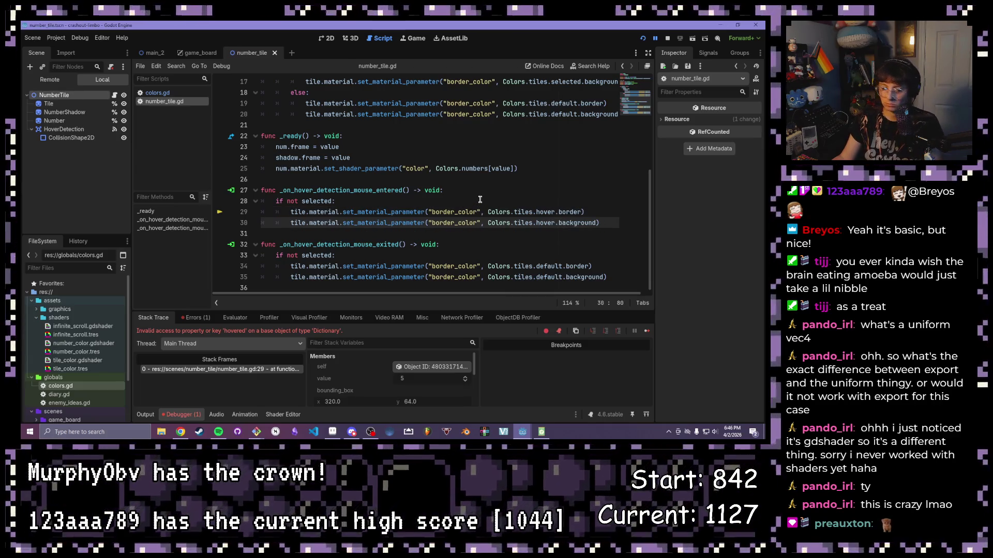
Step: Rerun the game, then change the four selected and default setter calls to set_shader_parameter
click(643, 39)
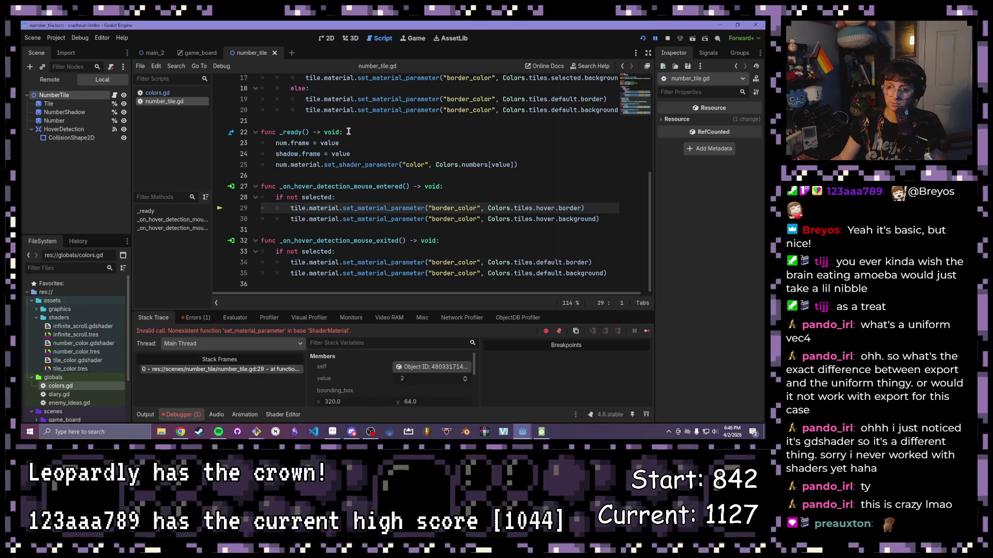
scroll(350, 131, up, 2)
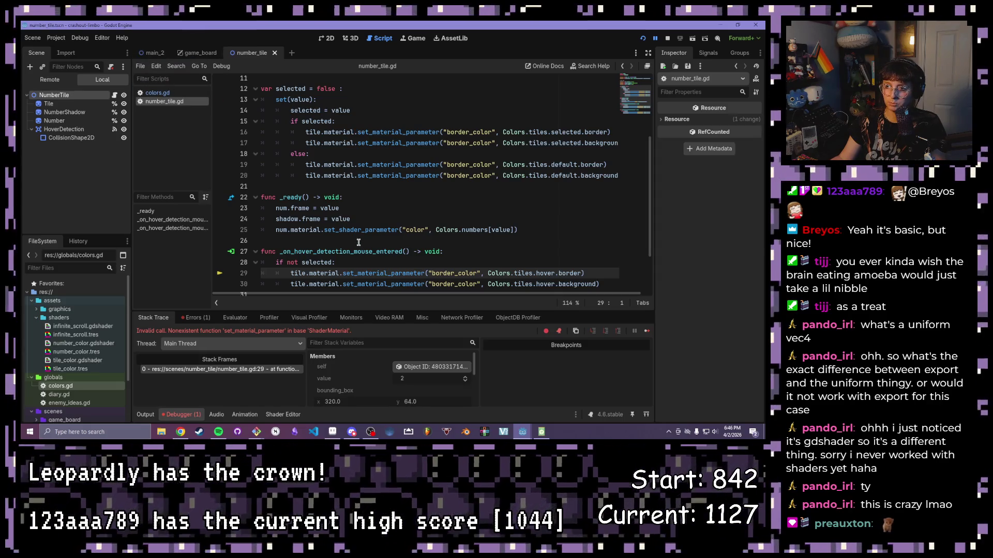
click(401, 132)
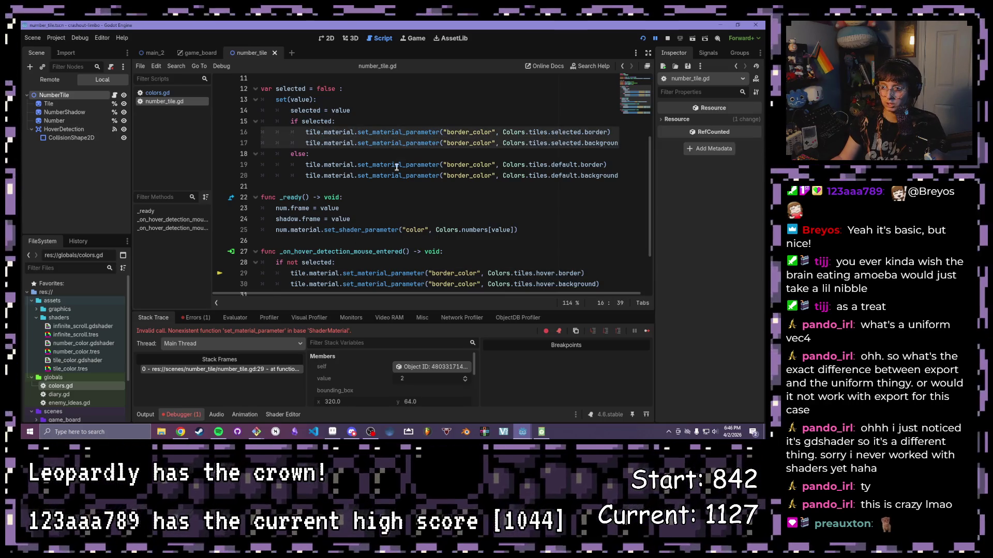
alt+click(402, 165)
alt+click(402, 176)
key(BackSpace)
key(BackSpace)
key(BackSpace)
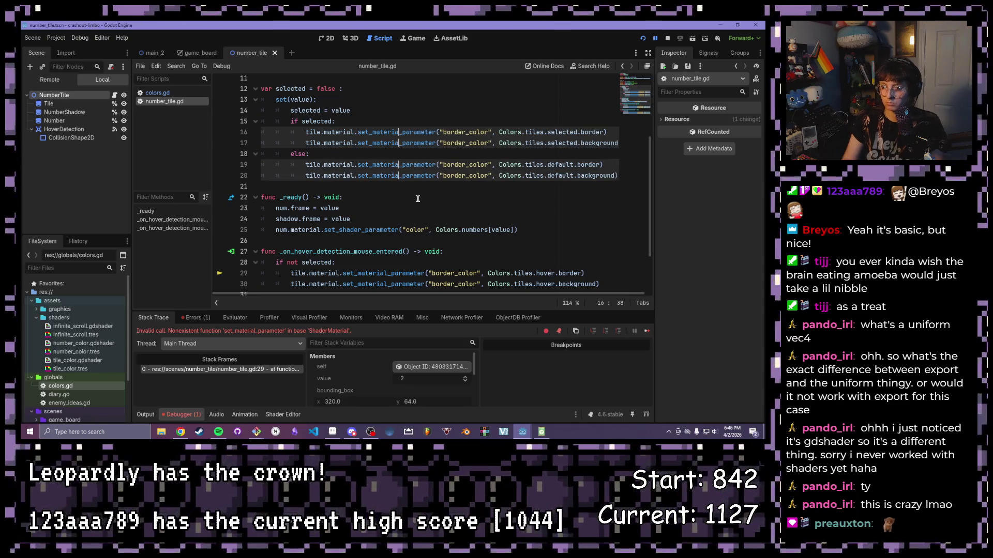
key(BackSpace)
key(BackSpace)
key(BackSpace)
text(shade)
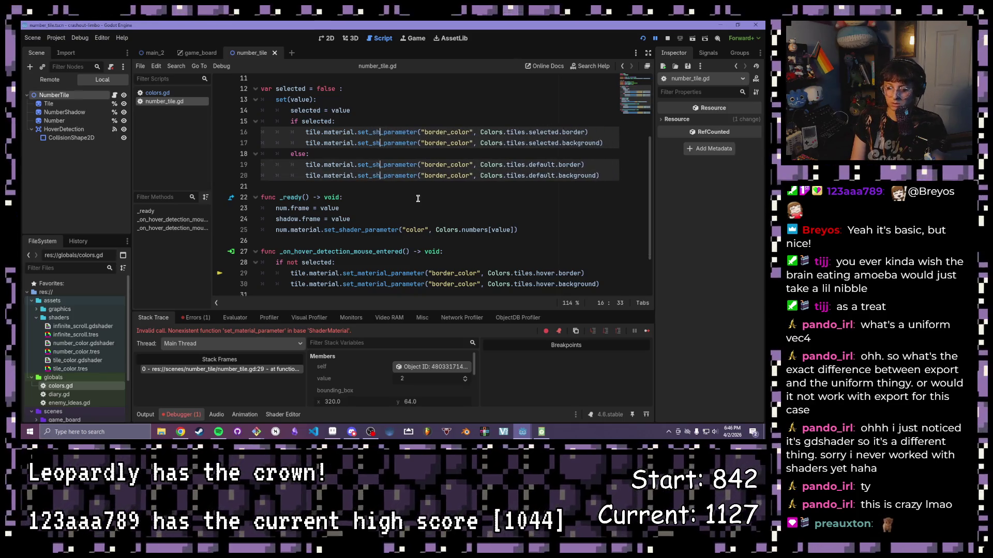
text(r)
Step: Change the four hover and mouse-exit setter calls to set_shader_parameter as well
scroll(417, 199, down, 2)
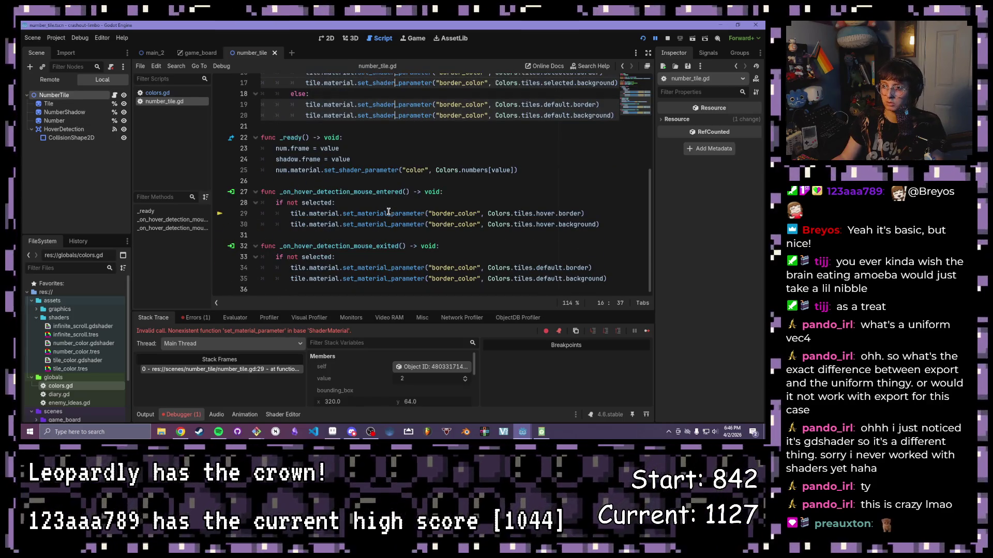
click(387, 215)
alt+click(387, 225)
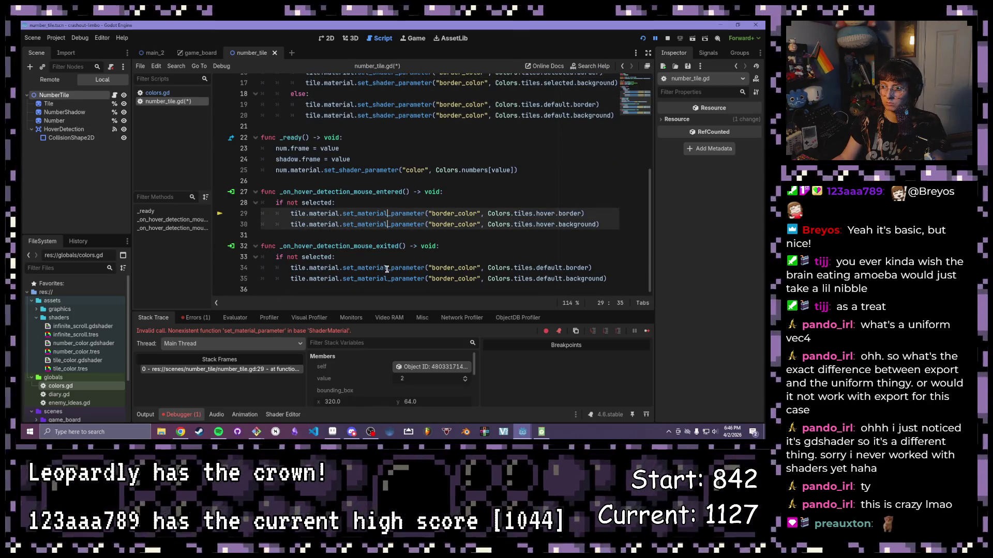
alt+click(387, 269)
alt+click(387, 279)
key(BackSpace)
key(BackSpace)
key(BackSpace)
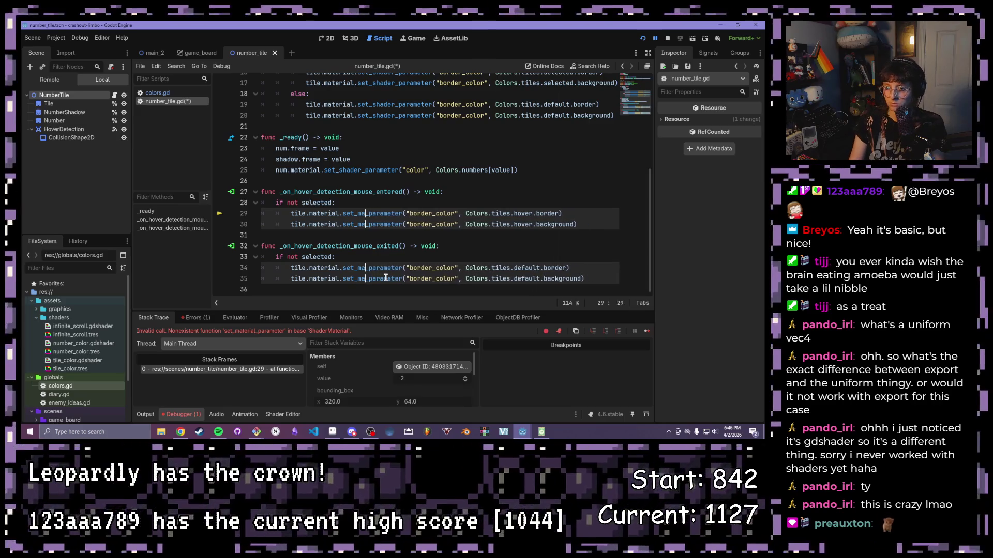
text(shader)
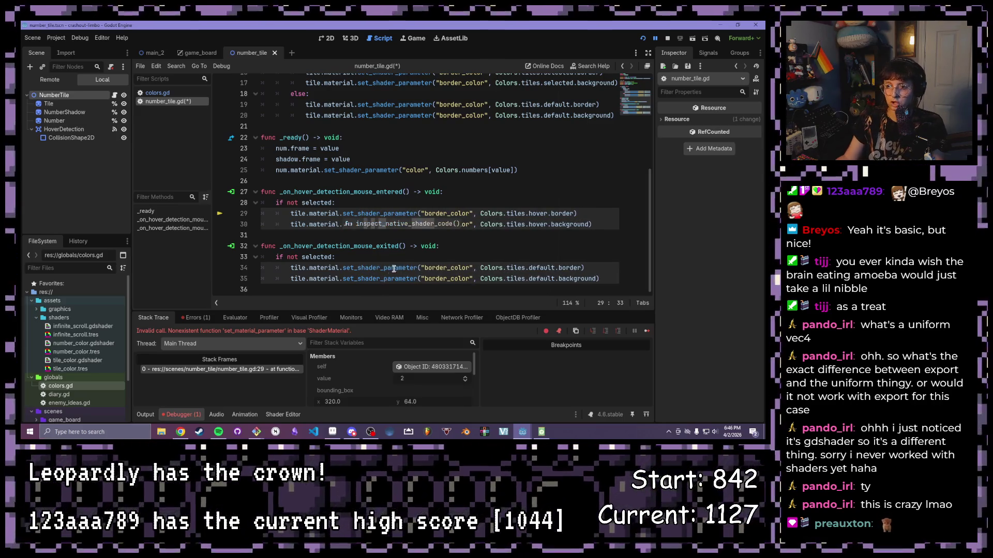
Step: Save number_tile.gd and run the project again
click(452, 193)
key(ctrl+s)
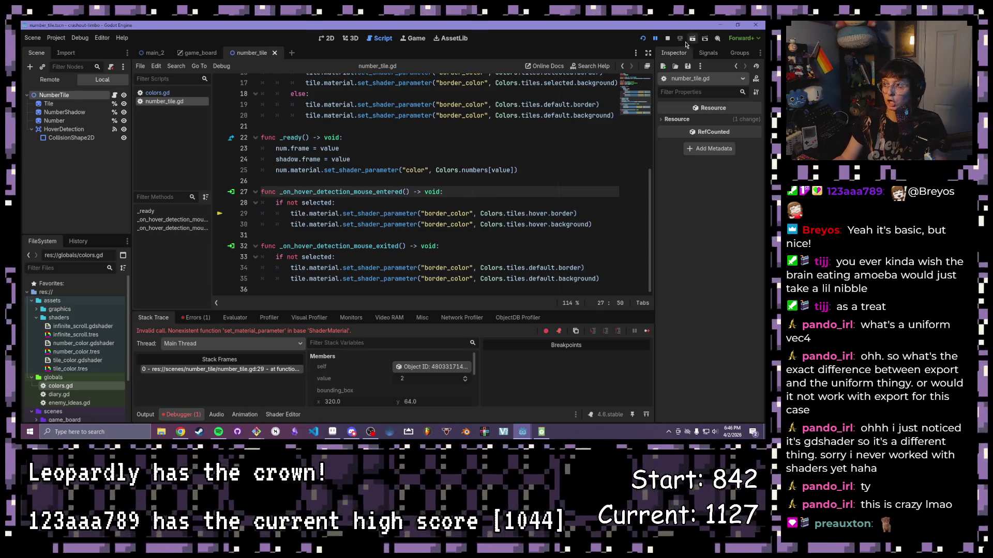
click(643, 39)
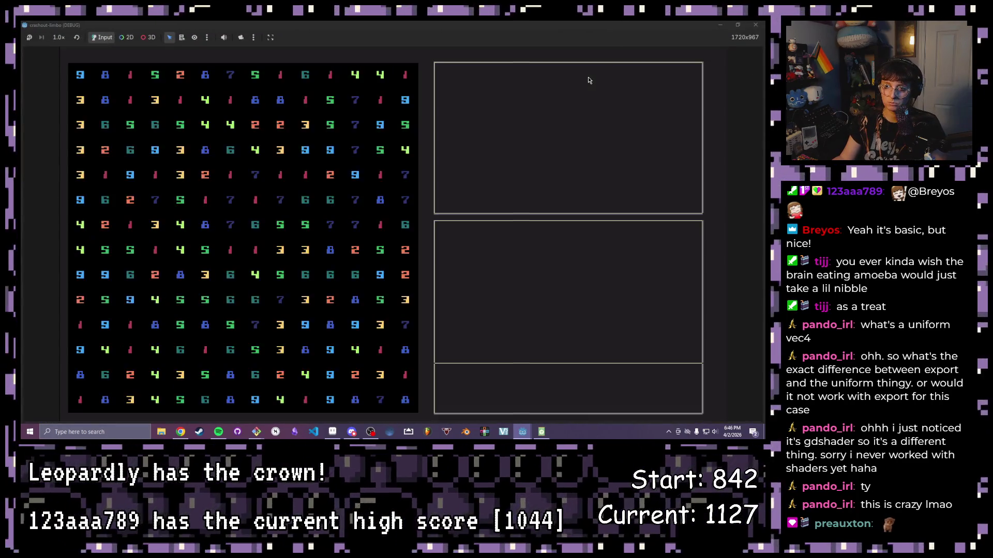
Step: Drag across a row of number tiles in the game, then stop it with F8
mouse_move(327, 156)
mouse_down()
mouse_move(119, 82)
mouse_move(171, 156)
mouse_move(316, 183)
mouse_move(375, 178)
mouse_move(374, 202)
mouse_move(266, 230)
mouse_move(103, 217)
mouse_move(155, 279)
mouse_move(279, 325)
mouse_move(233, 243)
mouse_move(191, 227)
mouse_move(197, 92)
mouse_move(259, 295)
mouse_move(292, 315)
mouse_move(291, 245)
mouse_move(217, 326)
mouse_move(93, 336)
mouse_move(102, 377)
mouse_move(68, 403)
mouse_move(176, 372)
mouse_move(230, 300)
mouse_move(225, 292)
mouse_move(497, 158)
mouse_up()
key(F8)
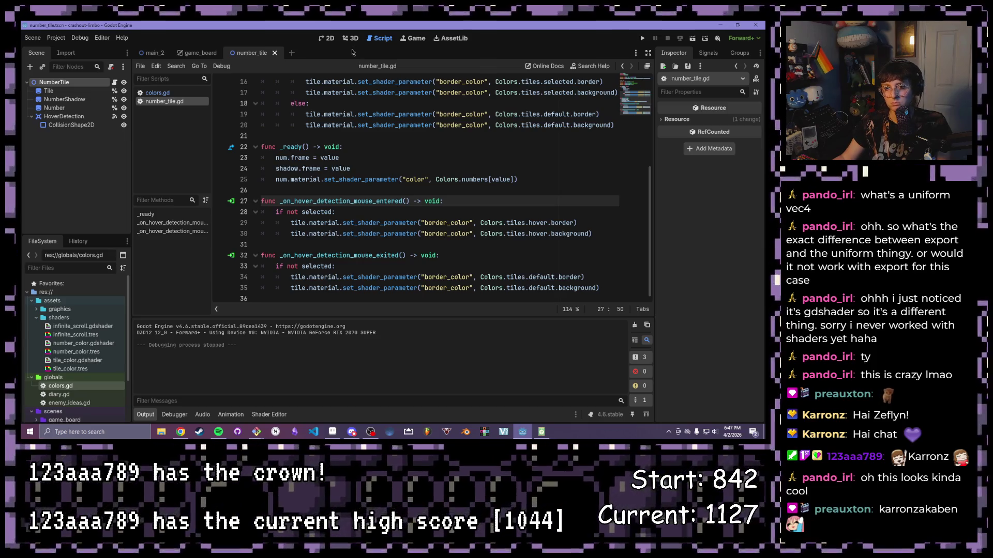
Step: Copy the hover border and background lines and paste them after line 25 in _ready
scroll(368, 179, up, 1)
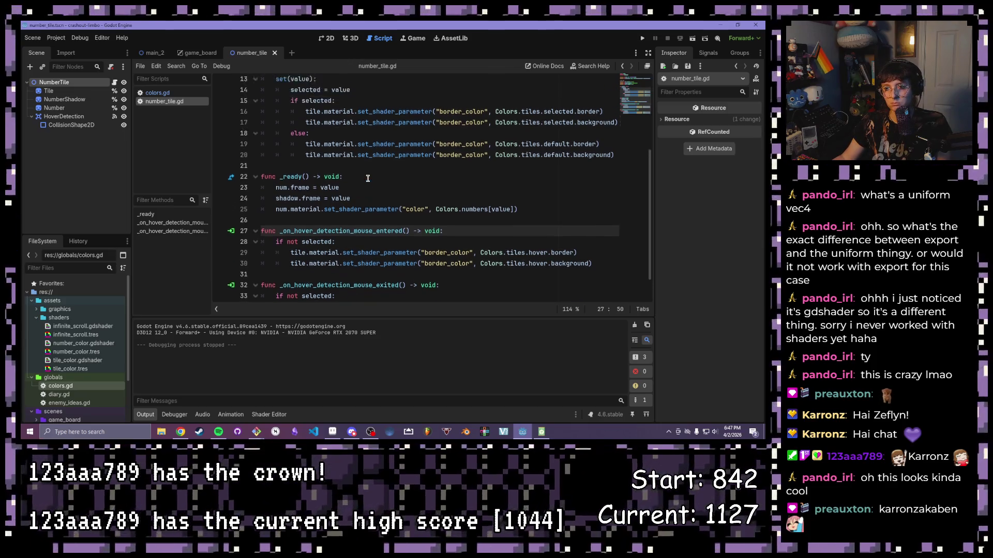
scroll(368, 178, up, 3)
scroll(367, 179, up, 1)
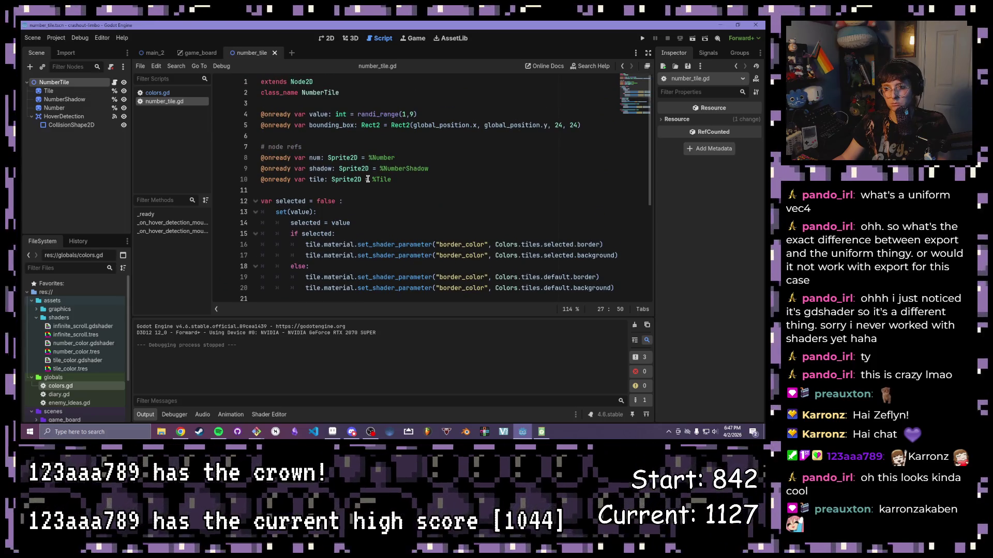
scroll(368, 180, down, 1)
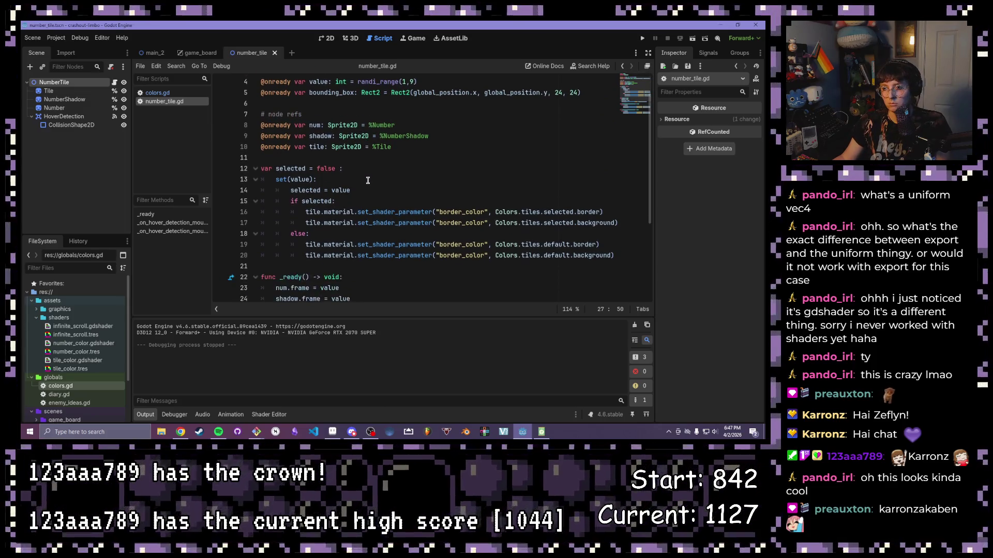
scroll(330, 182, up, 1)
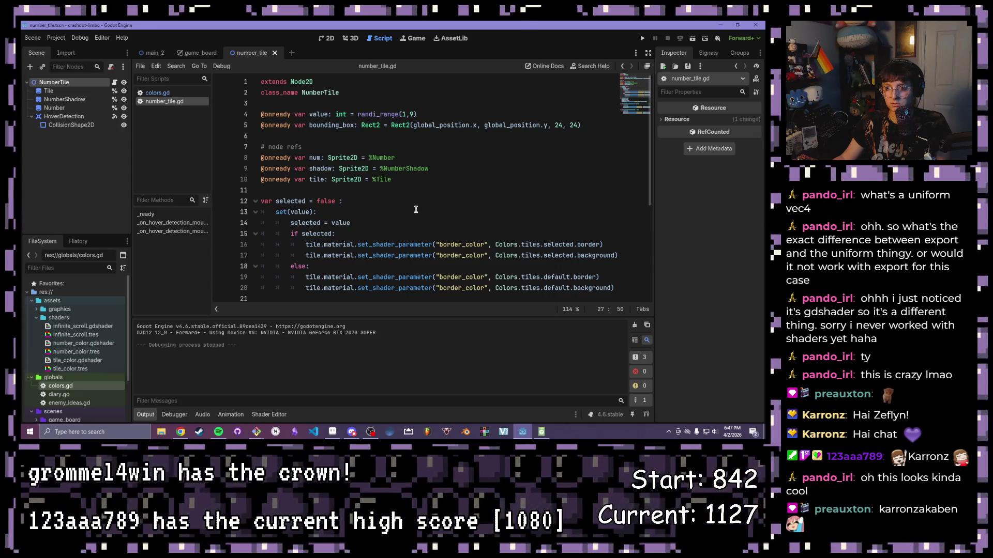
scroll(410, 203, down, 4)
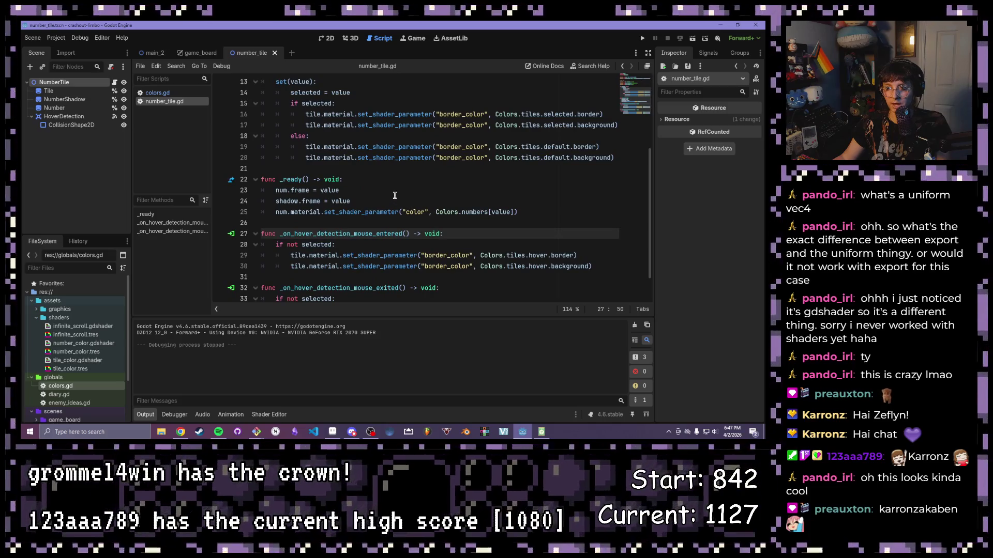
click(394, 192)
click(536, 209)
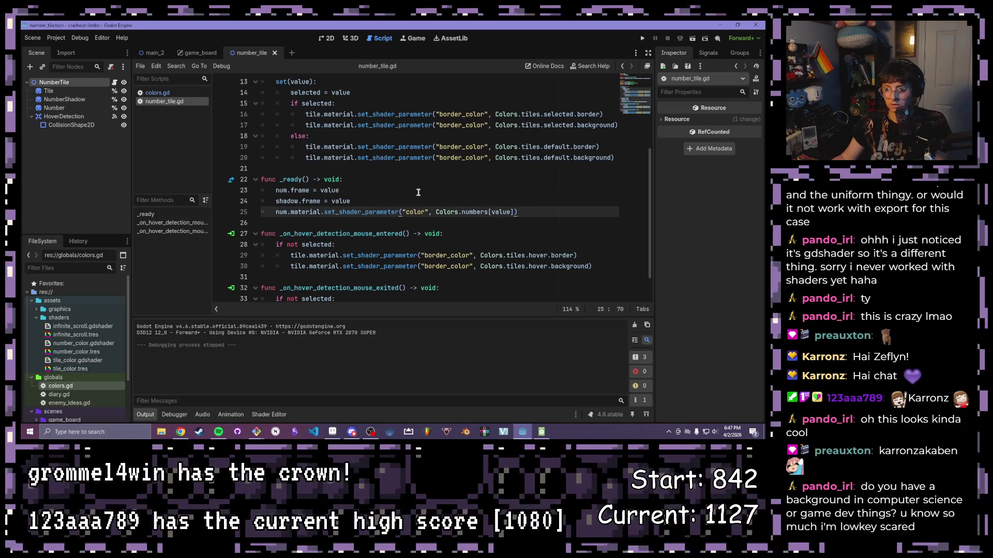
drag(594, 266, 291, 255)
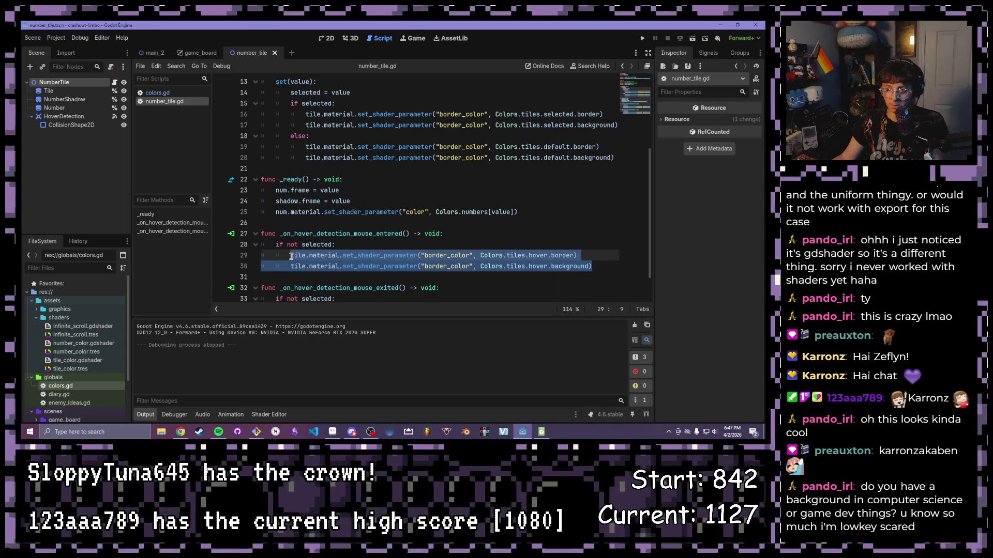
key(ctrl+c)
click(521, 217)
key(Return)
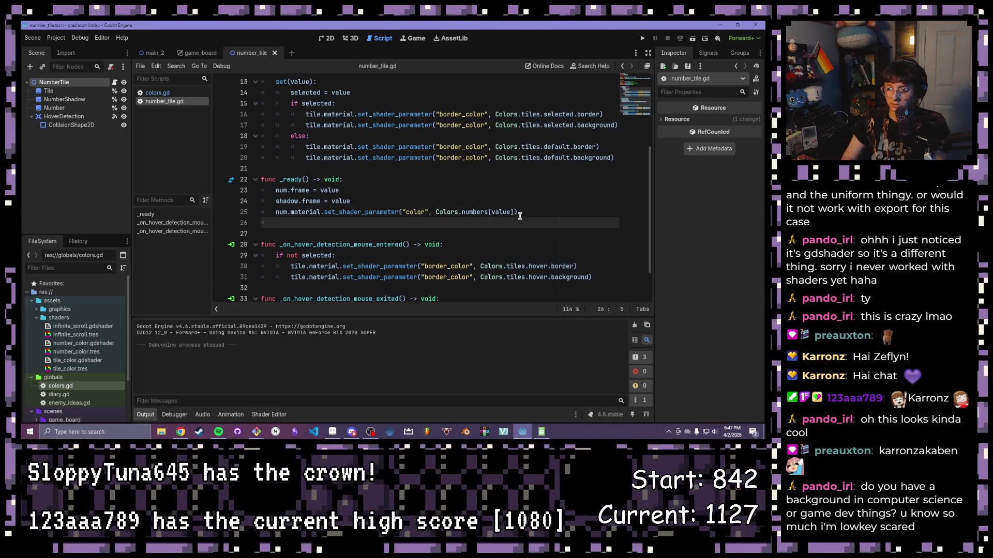
key(ctrl+v)
Step: Fix the pasted lines' indentation and delete hover from both Colors.tiles references
click(290, 233)
key(BackSpace)
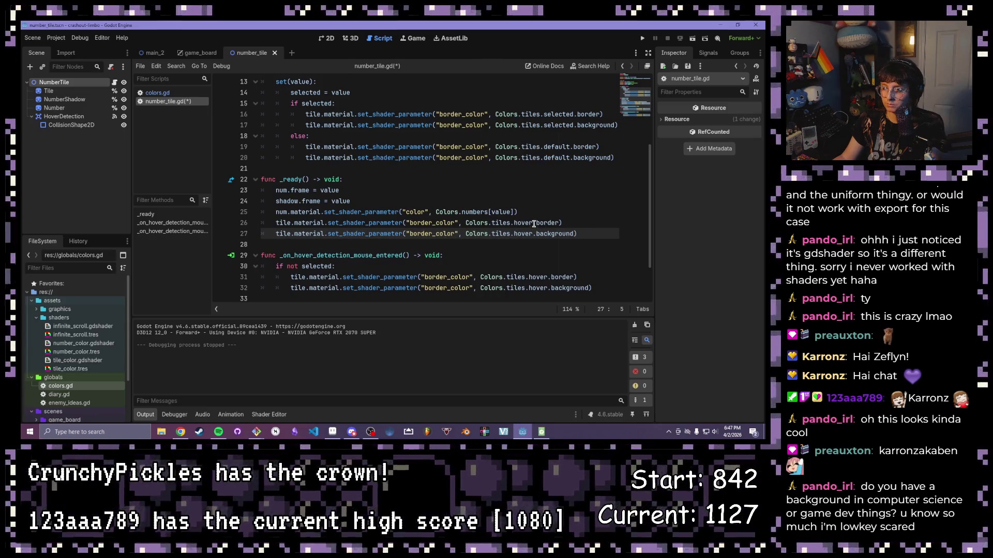
click(534, 223)
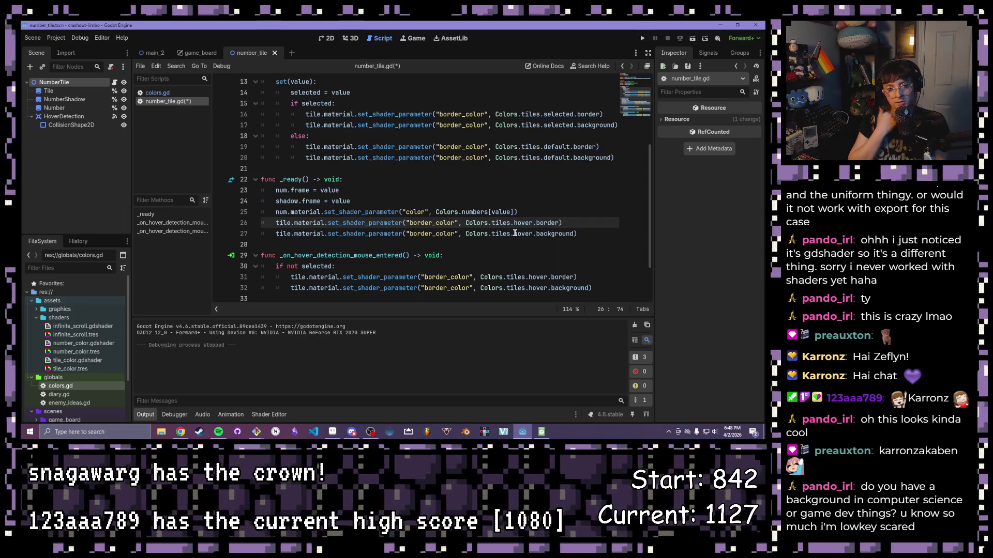
alt+click(533, 234)
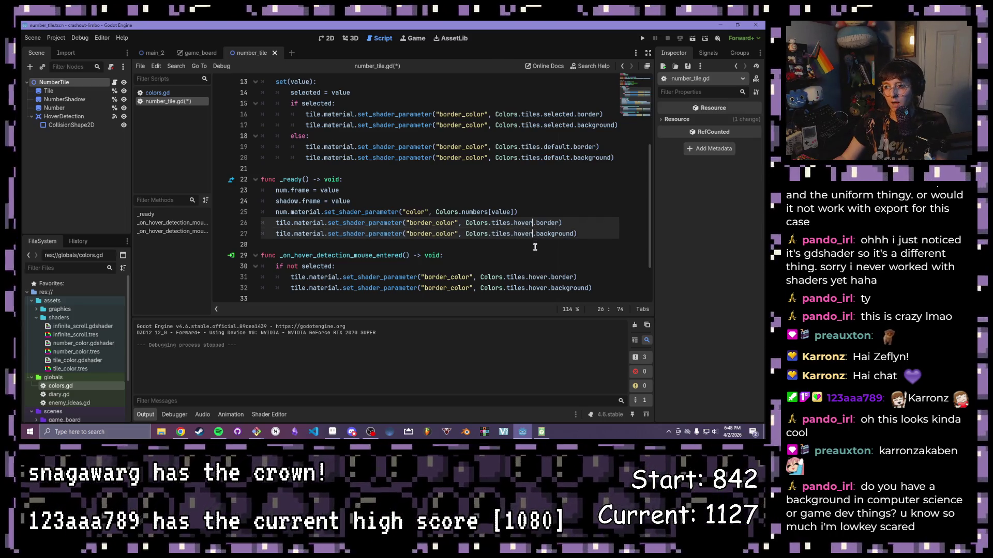
key(BackSpace)
key(BackSpace)
key(BackSpace)
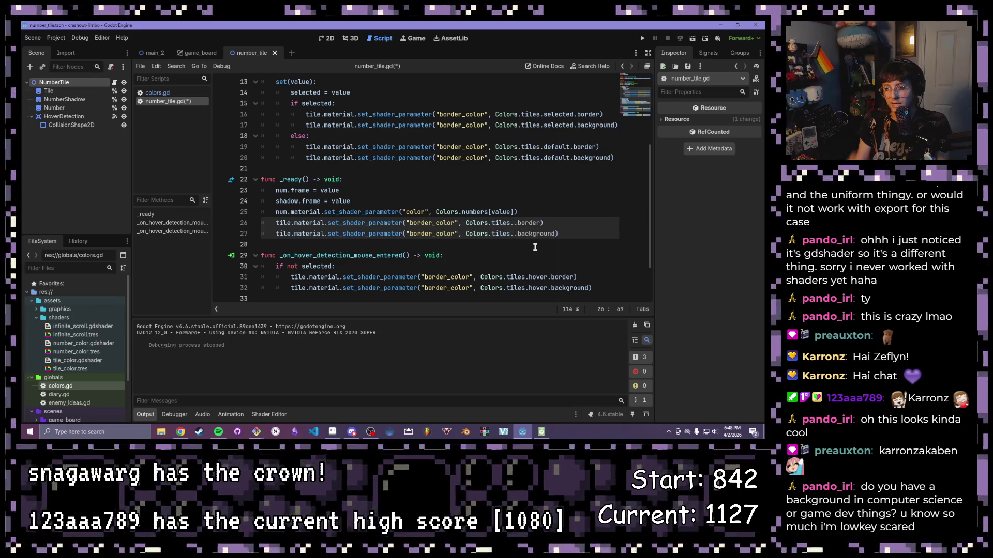
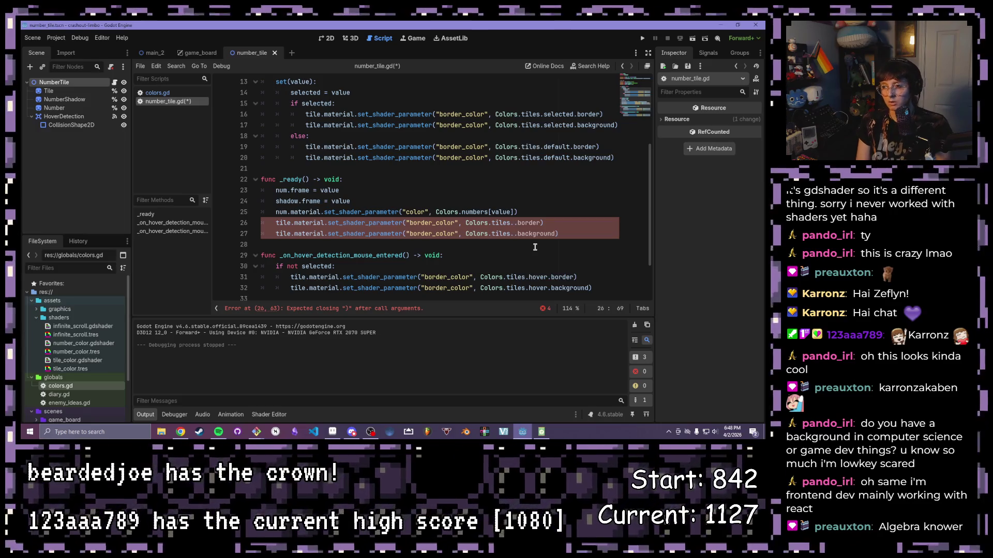
Step: Complete the 'default' colour key on lines 26–27 and save number_tile.gd
text(de)
key(Return)
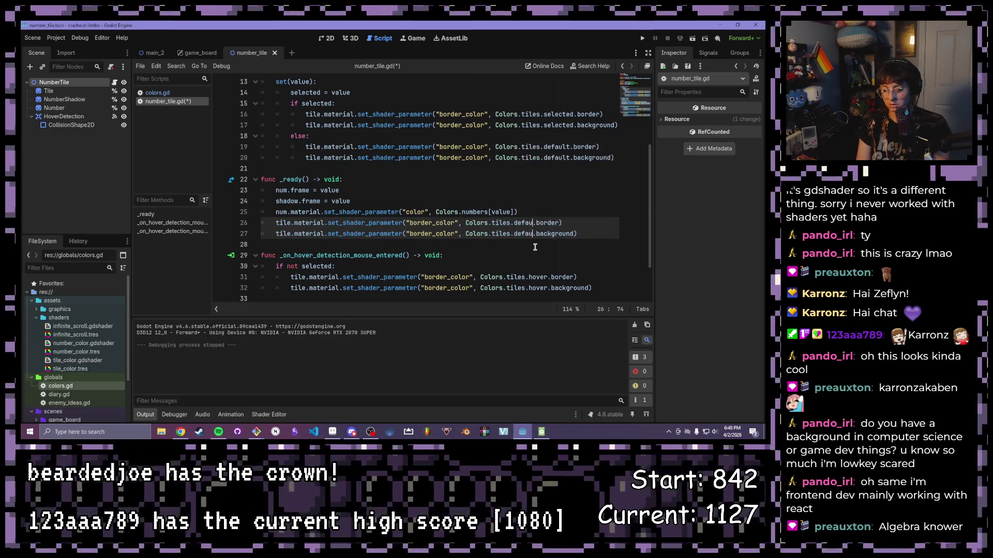
text(lt)
click(542, 223)
key(ctrl+s)
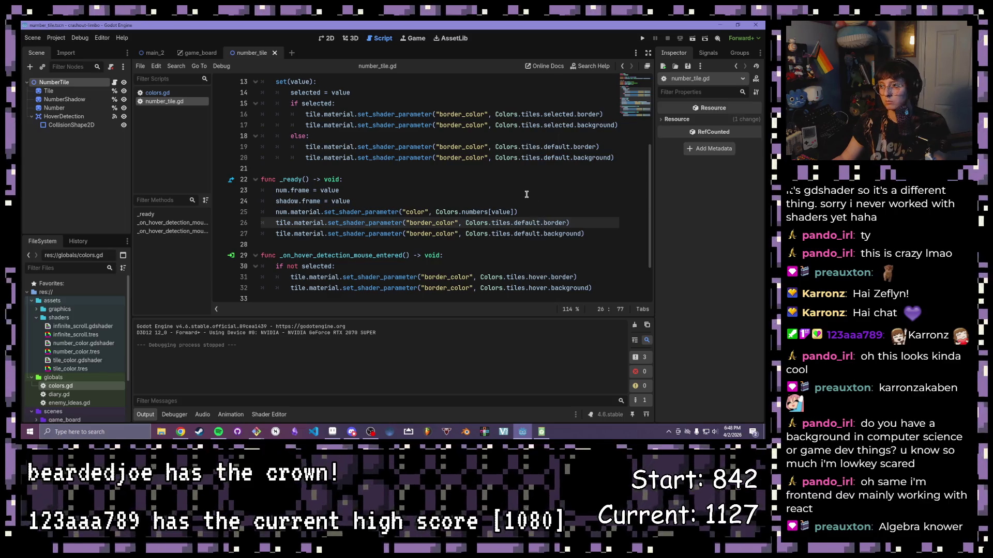
Step: Test-run the number-tile grid, then close the game window
key(F5)
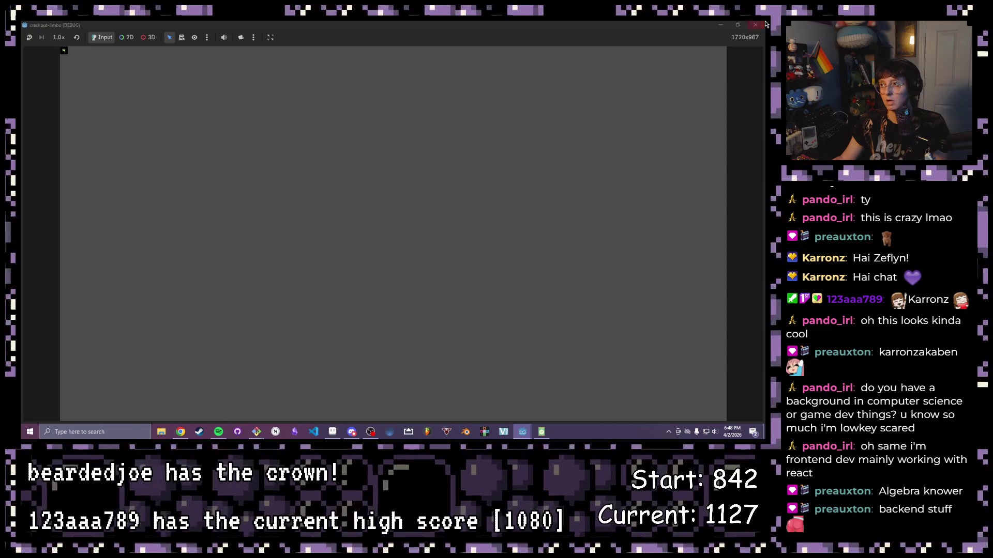
key(F8)
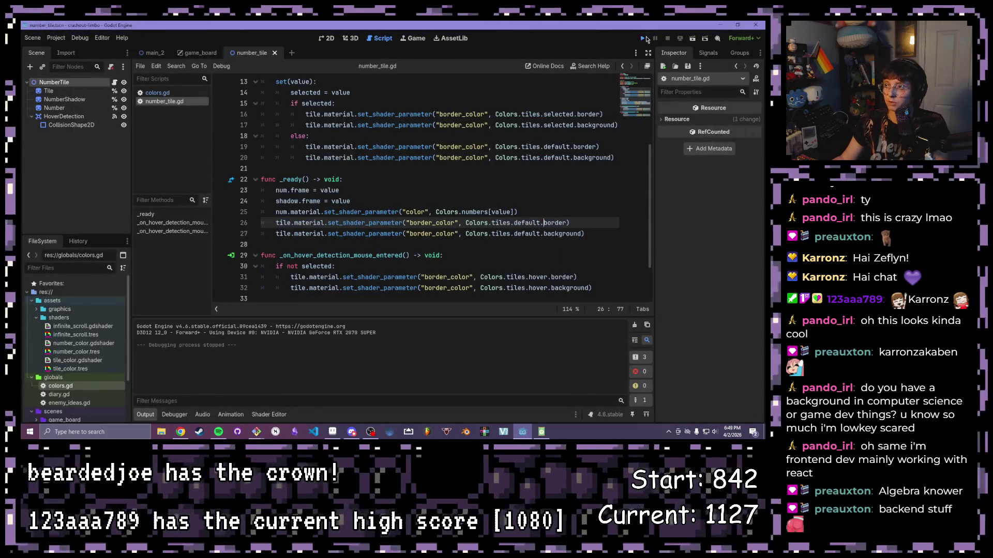
click(642, 39)
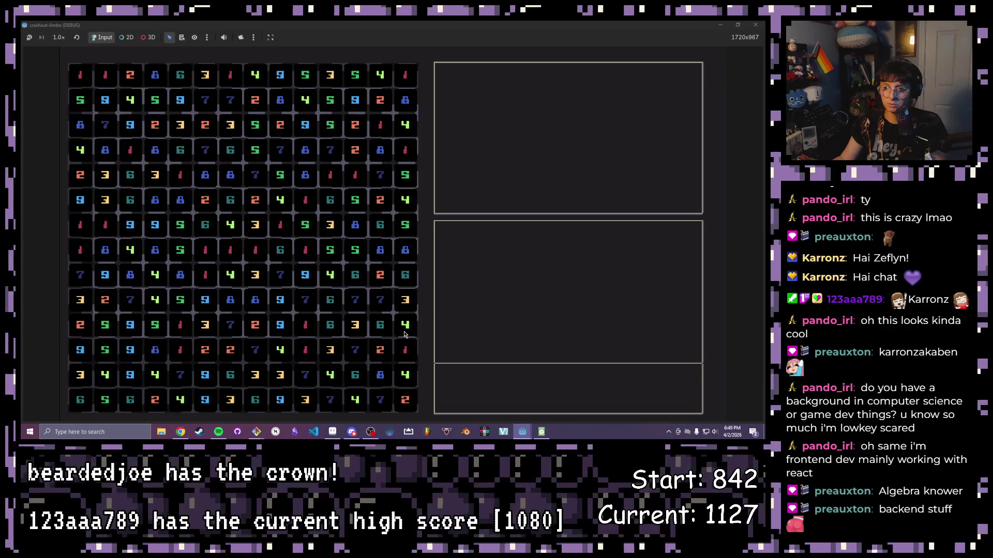
click(755, 25)
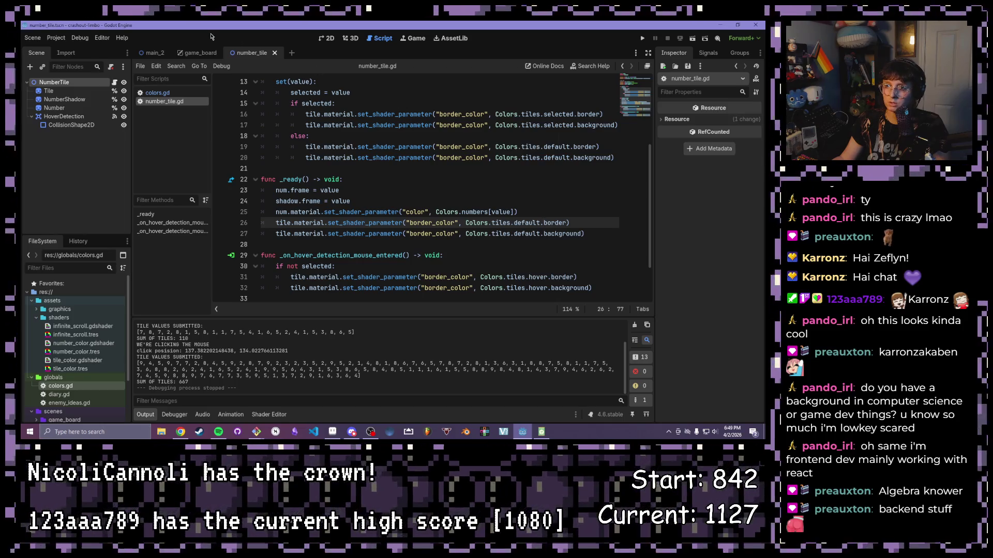
Step: Check the tiles dictionary in colors.gd, then return to number_tile.gd
click(156, 94)
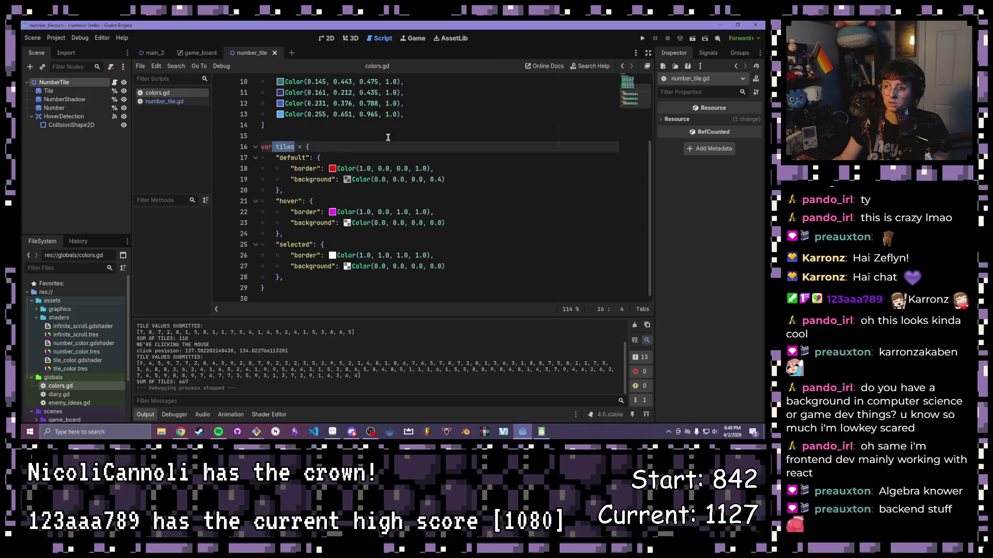
click(388, 136)
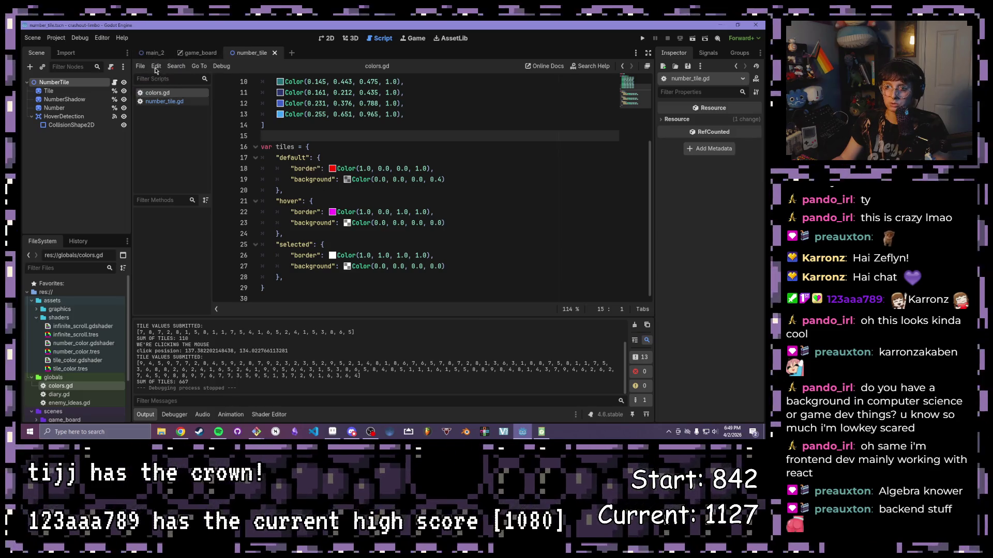
click(164, 101)
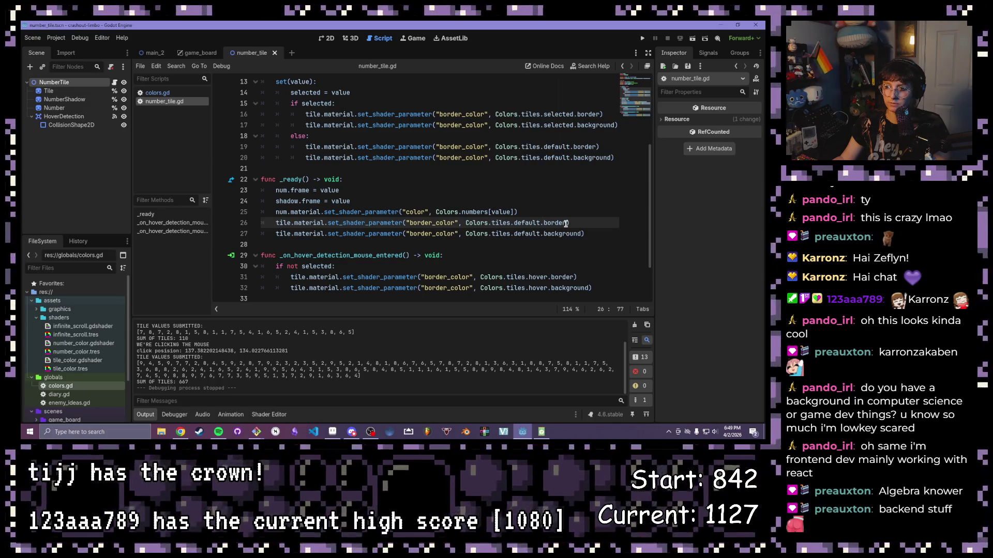
Step: Mark the colour parameters on lines 17, 20, 27, 32 and 37 for multi-line editing
scroll(452, 206, up, 4)
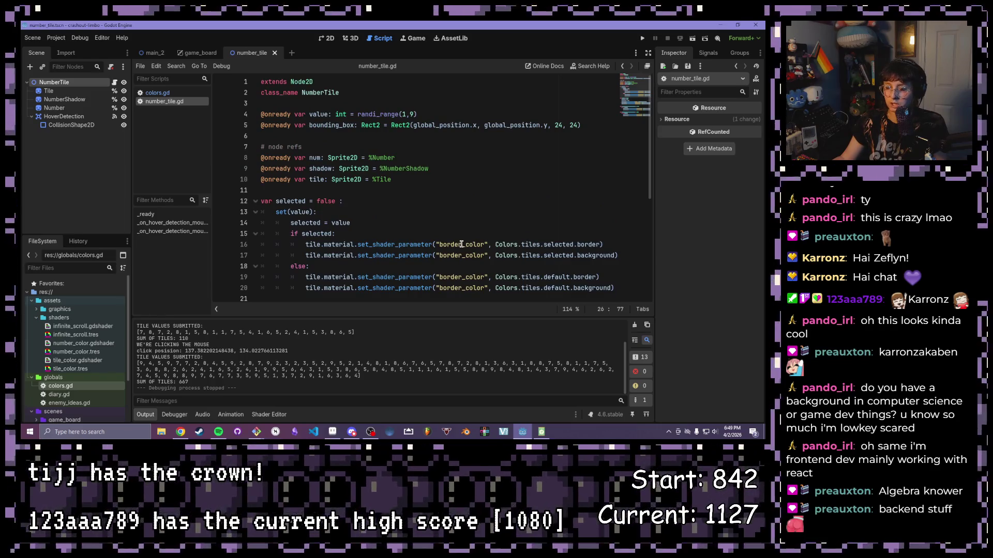
click(461, 255)
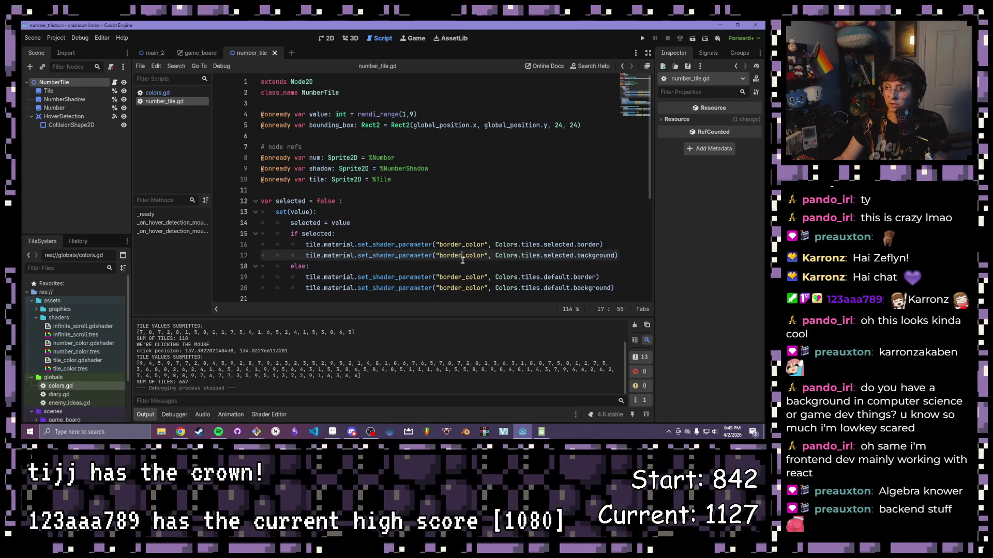
scroll(462, 255, down, 2)
click(462, 223)
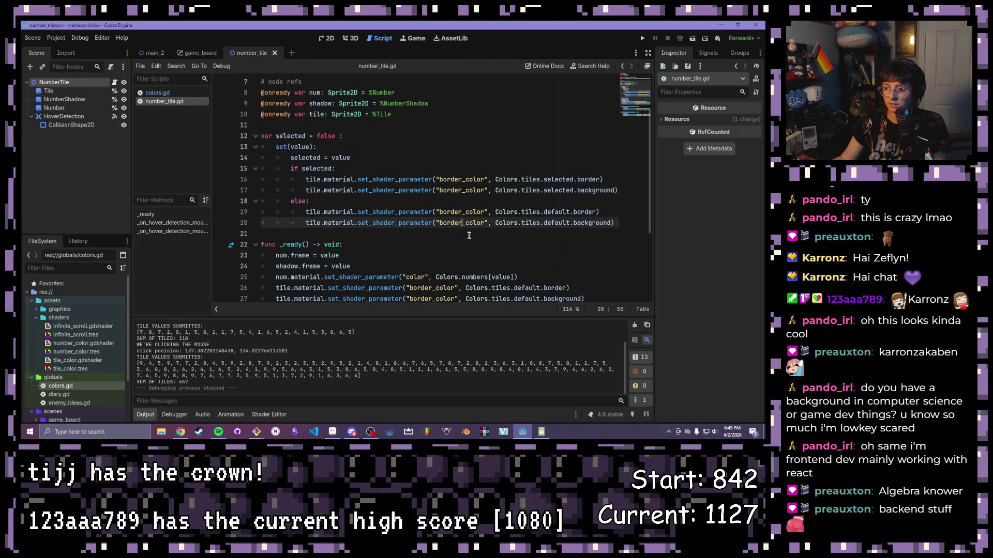
scroll(461, 223, down, 2)
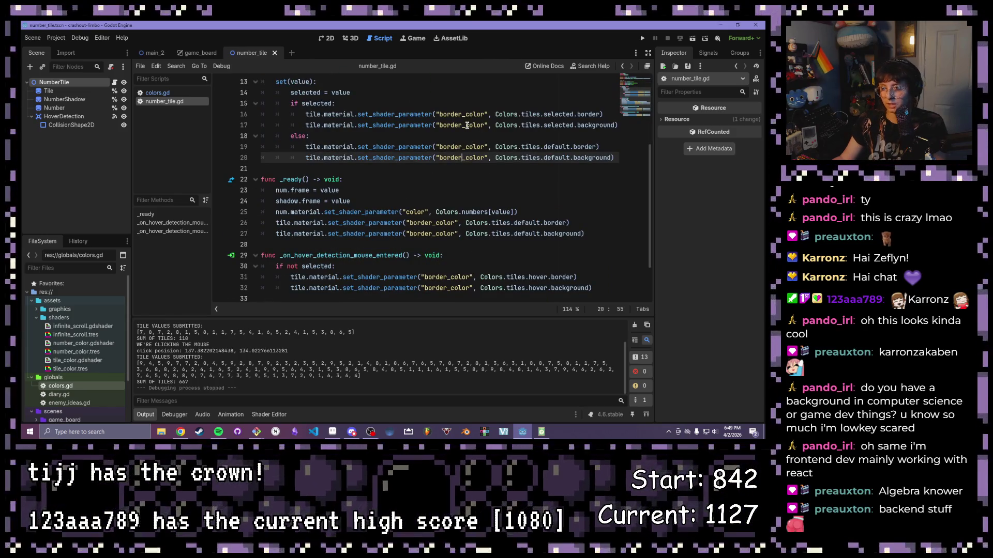
scroll(371, 190, up, 4)
scroll(371, 190, down, 2)
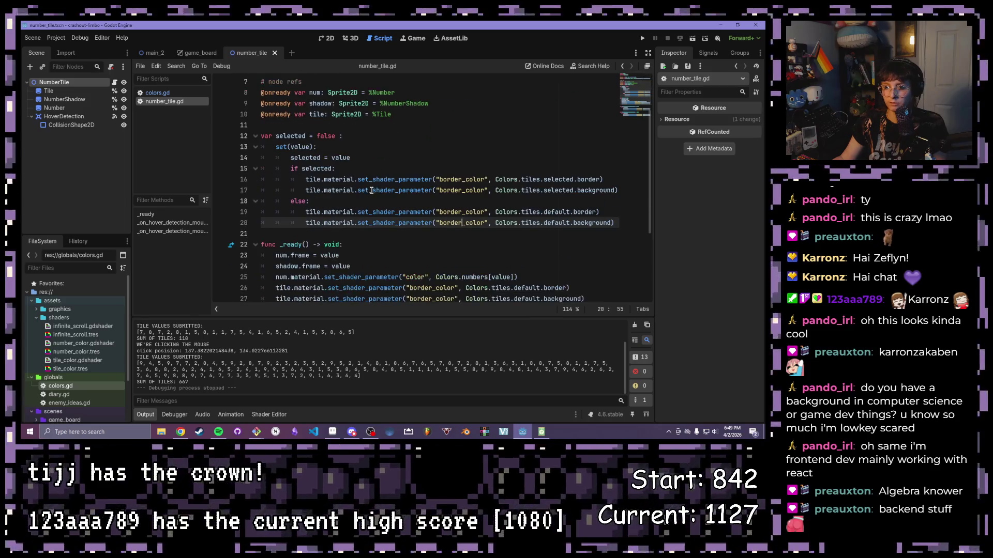
alt+click(461, 190)
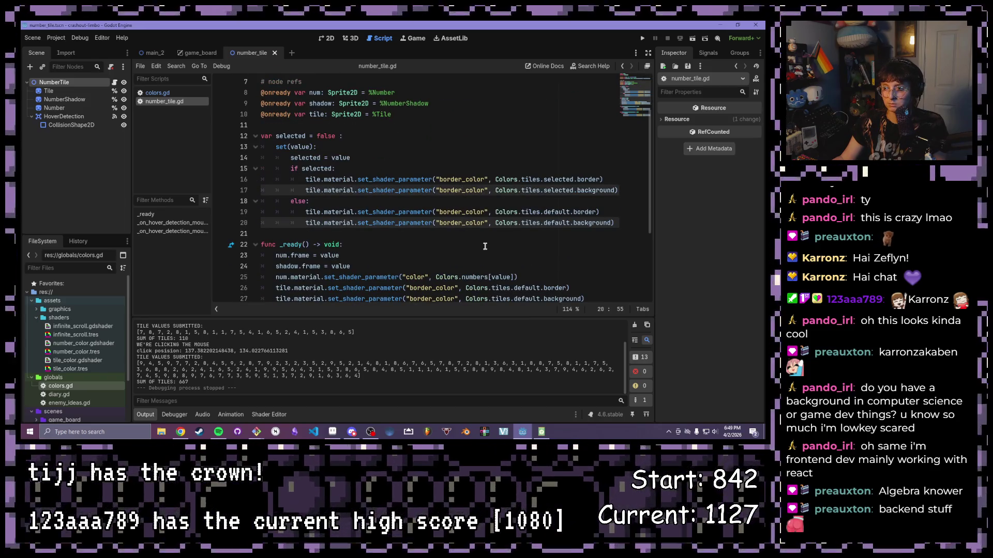
scroll(485, 246, down, 2)
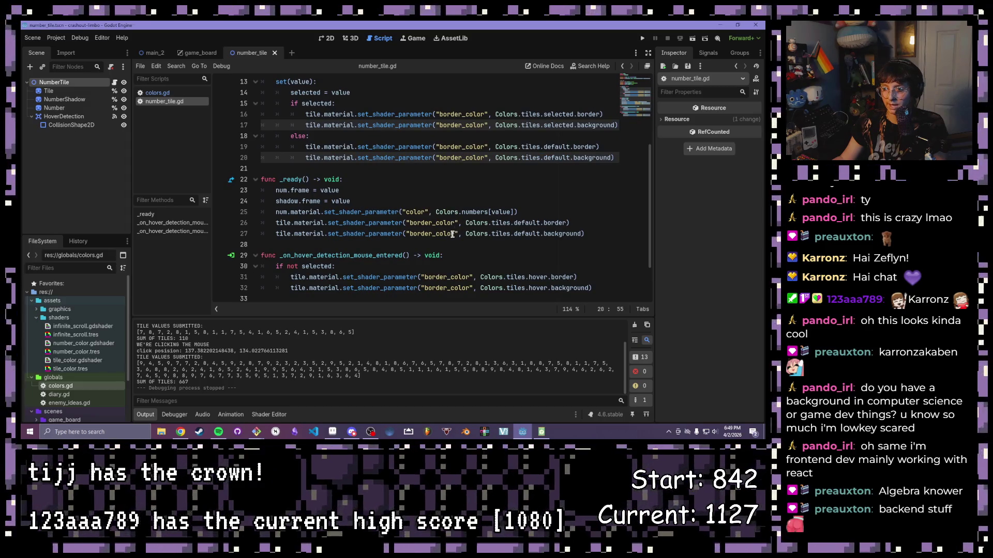
alt+click(455, 234)
scroll(506, 257, down, 2)
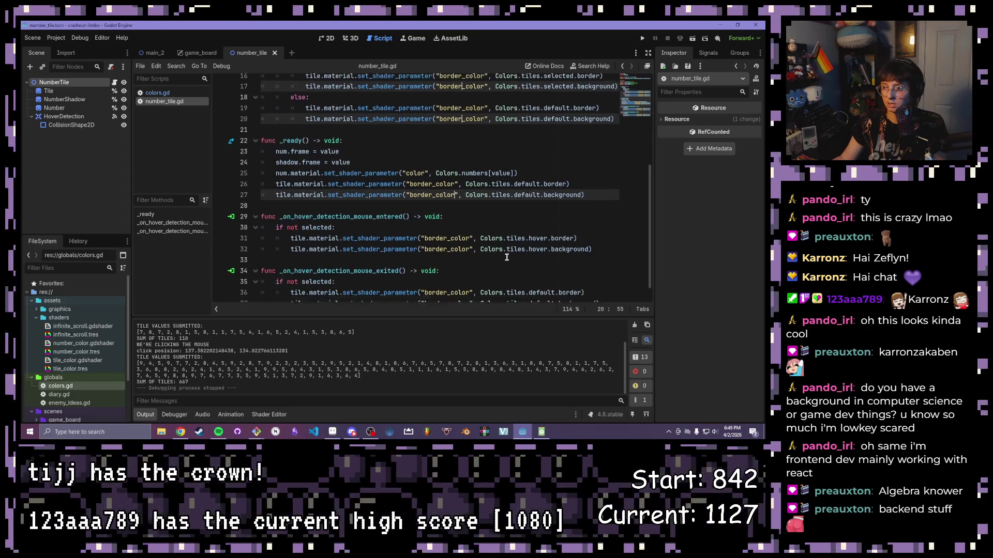
alt+click(473, 233)
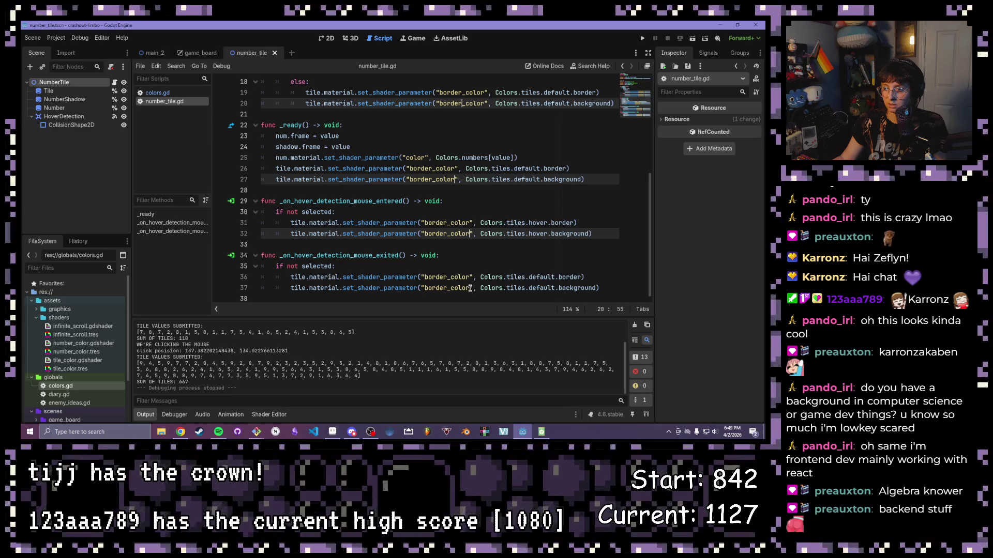
alt+click(468, 284)
Step: Undo an accidental deletion on the marked lines and save the restored tile script
key(BackSpace)
key(BackSpace)
key(BackSpace)
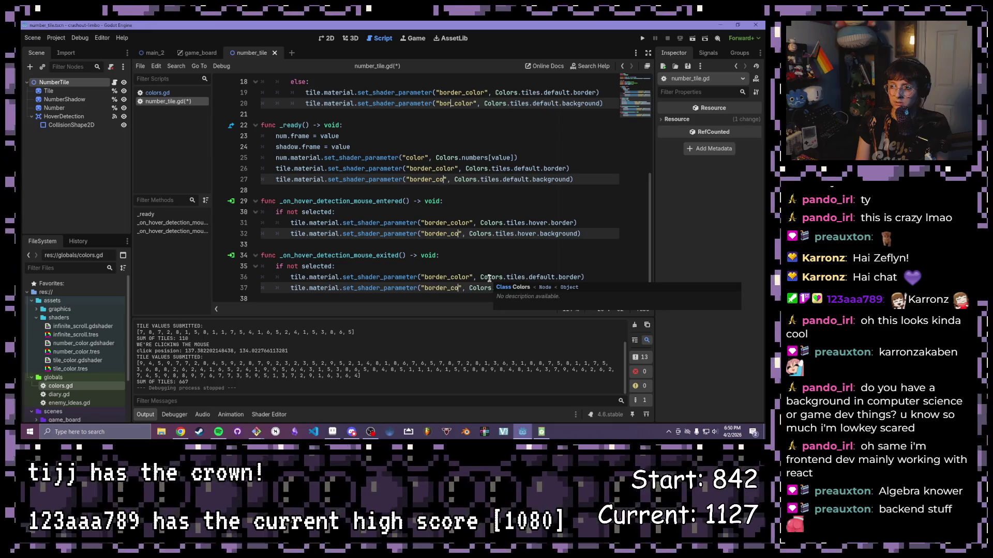
key(ctrl+z)
click(492, 157)
scroll(464, 170, up, 2)
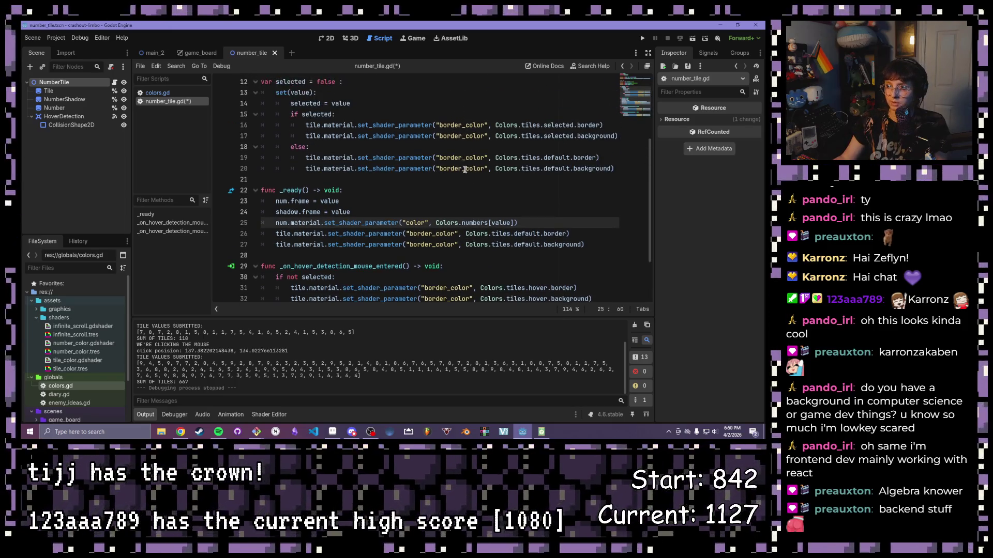
key(ctrl+s)
Step: Rename bg_color to background_color on lines 17, 20, 27, 32 and 37, then run the game
click(462, 137)
alt+click(461, 168)
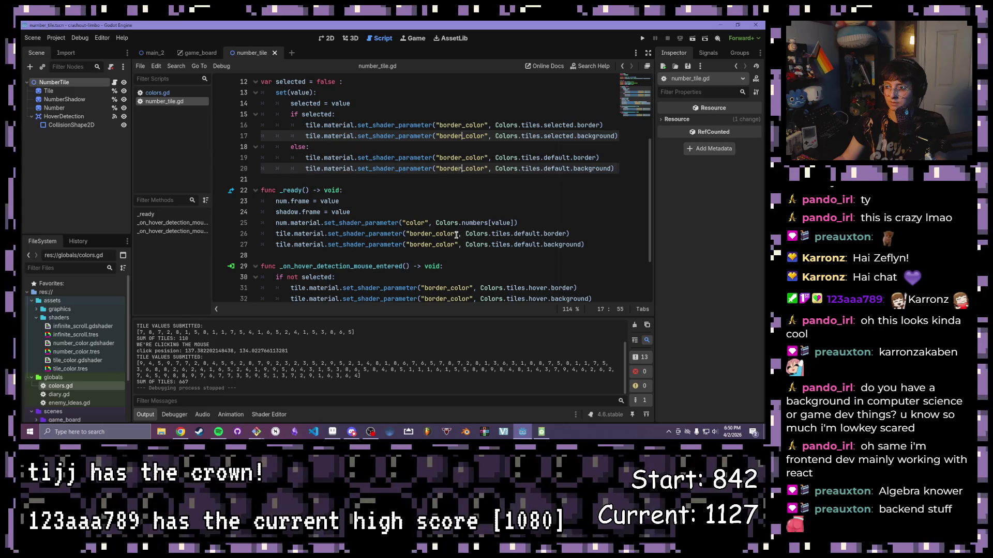
alt+click(432, 245)
scroll(465, 272, down, 2)
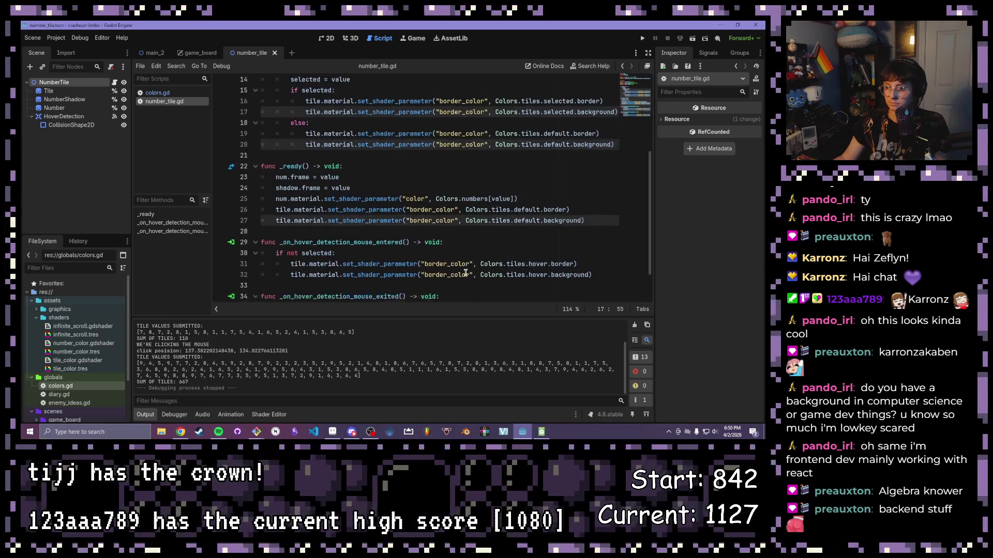
alt+click(445, 235)
alt+click(445, 288)
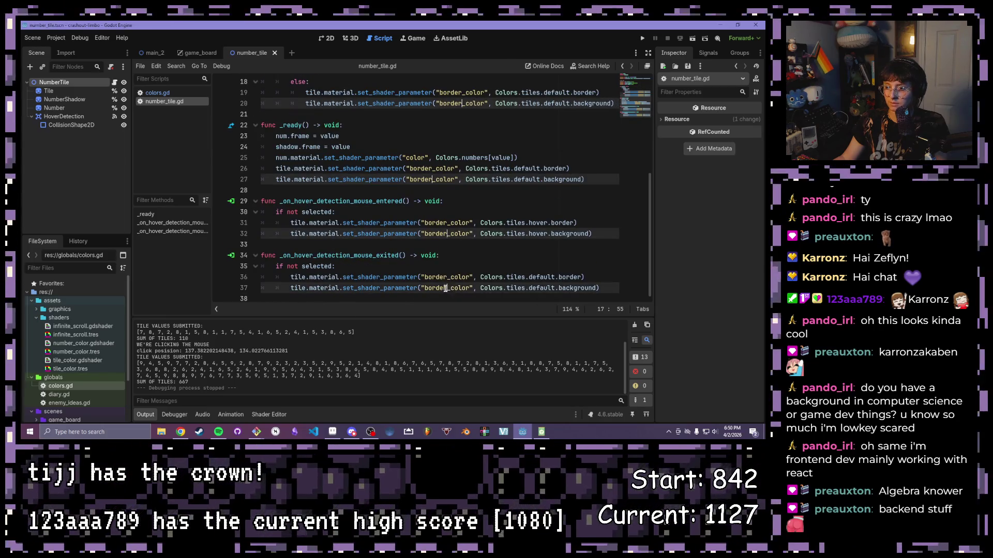
key(BackSpace)
key(BackSpace)
key(BackSpace)
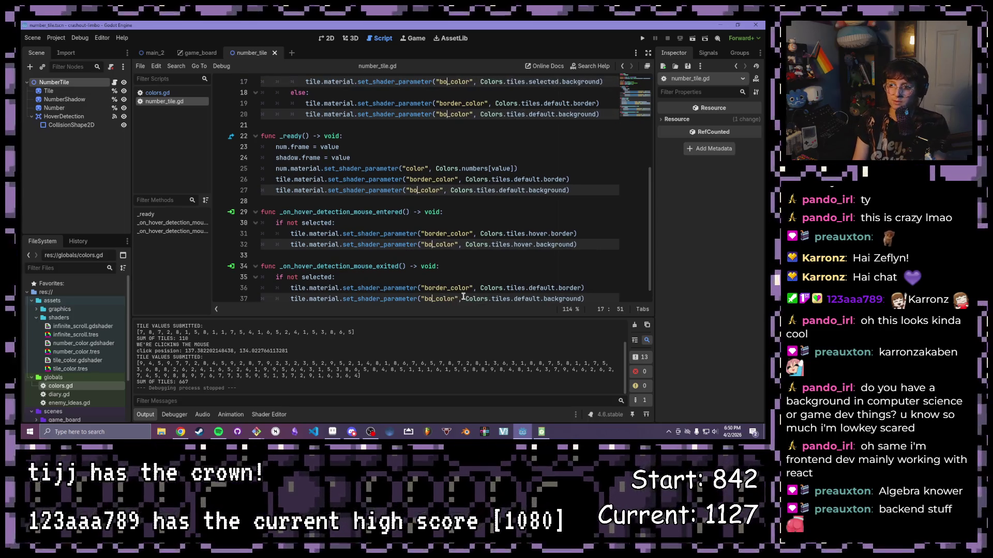
text(ackground)
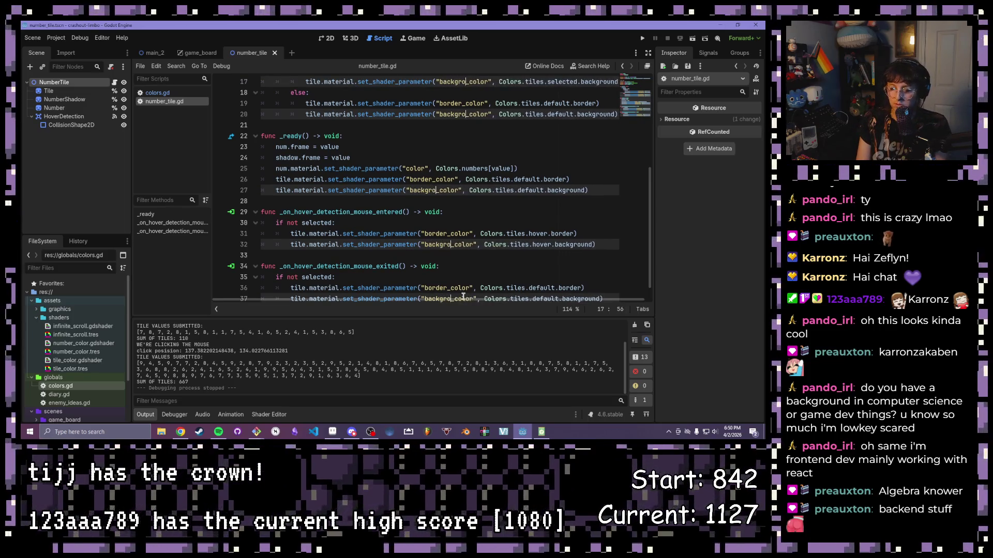
click(487, 263)
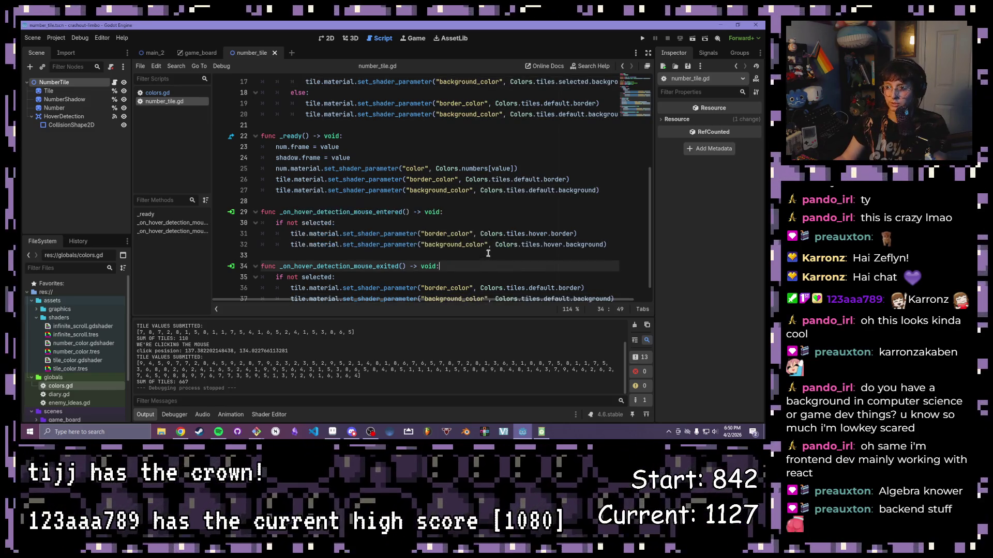
click(655, 39)
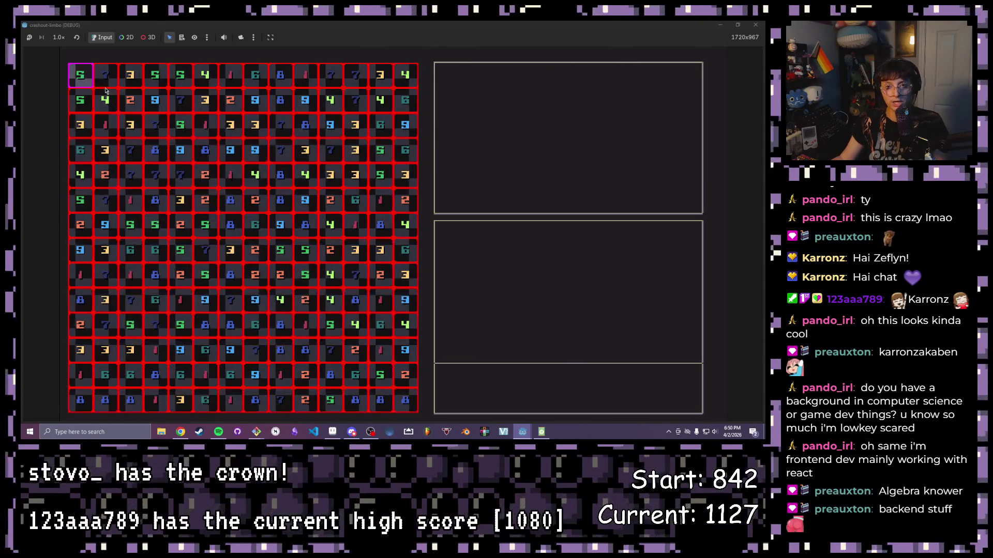
Step: Drag-select several blocks of tiles in the running game, then close it and reopen colors.gd
drag(80, 75, 247, 216)
mouse_move(155, 99)
mouse_down()
mouse_move(205, 150)
mouse_move(288, 277)
mouse_move(361, 284)
mouse_up()
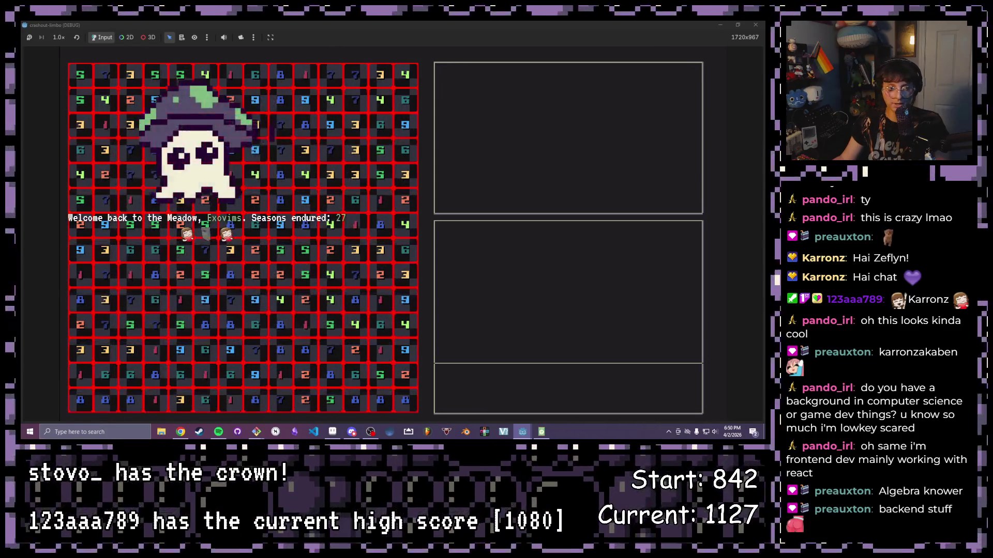
drag(150, 194, 240, 223)
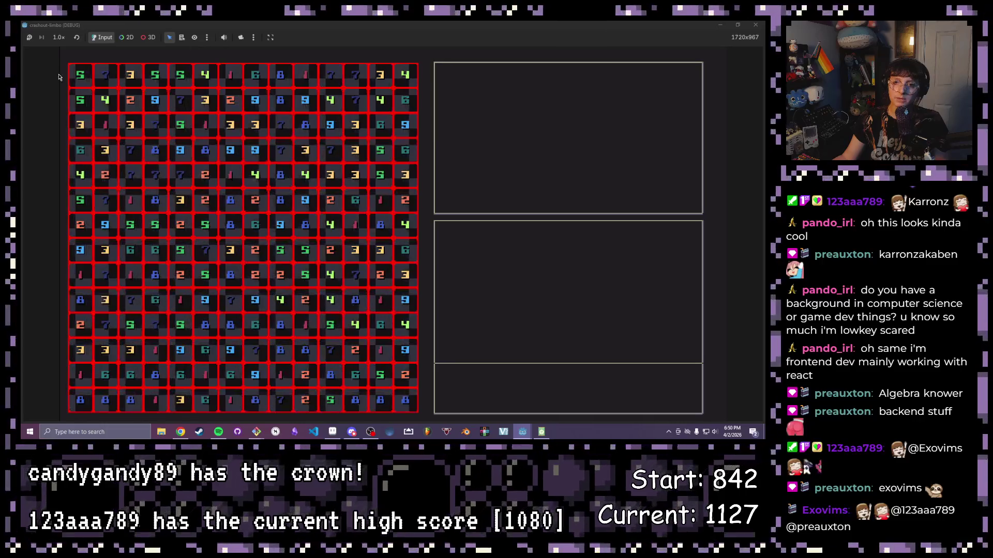
mouse_move(82, 77)
mouse_down()
mouse_move(207, 248)
mouse_move(369, 259)
mouse_up()
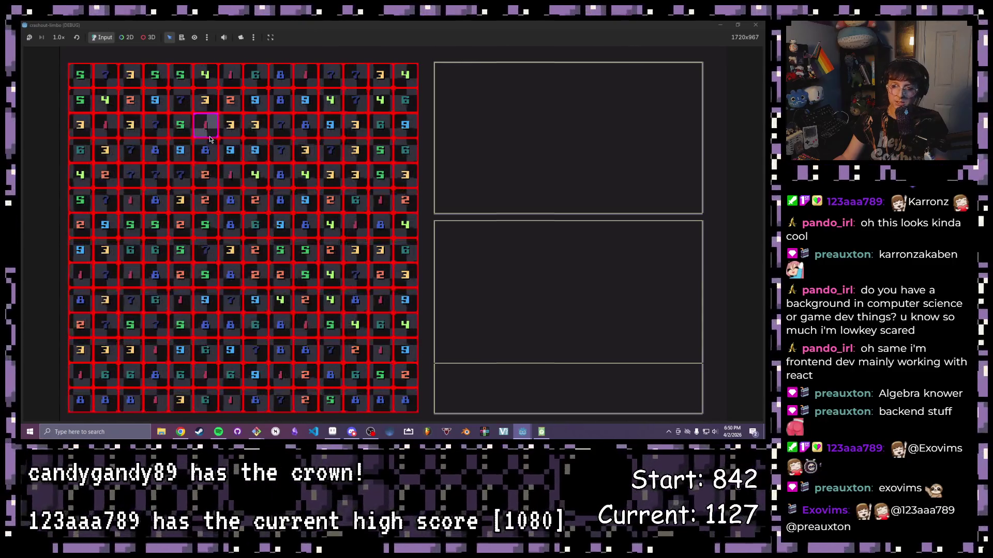
click(756, 24)
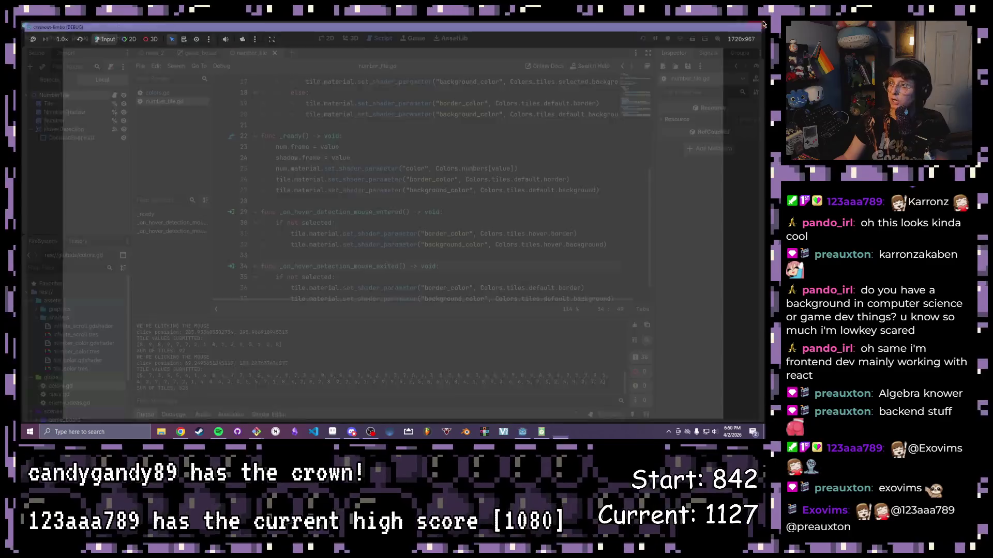
click(157, 92)
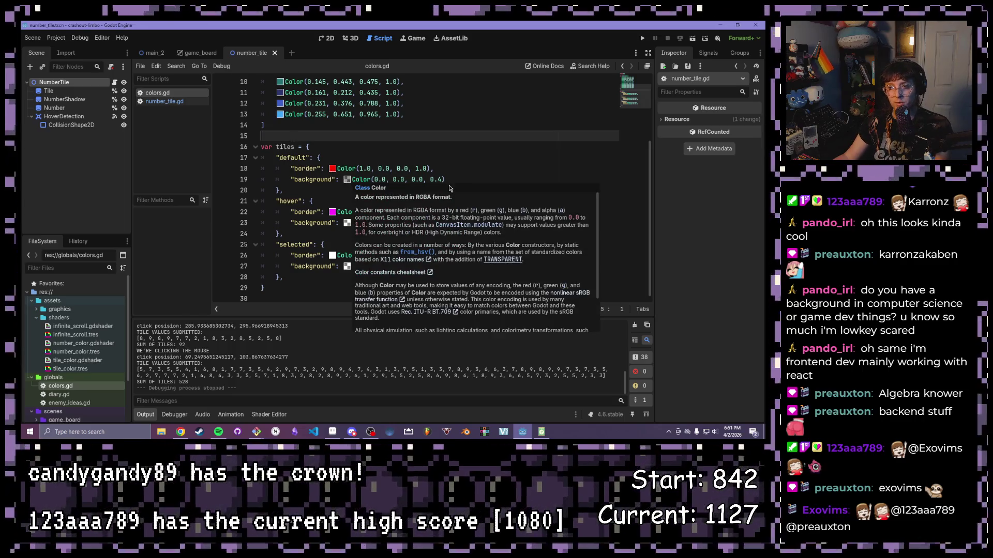
Step: Change line 19's default background to Color(1.0, 1.0, 1.0, 0.5) and relaunch the game
click(378, 179)
key(Delete)
key(Delete)
key(Delete)
text(1.0)
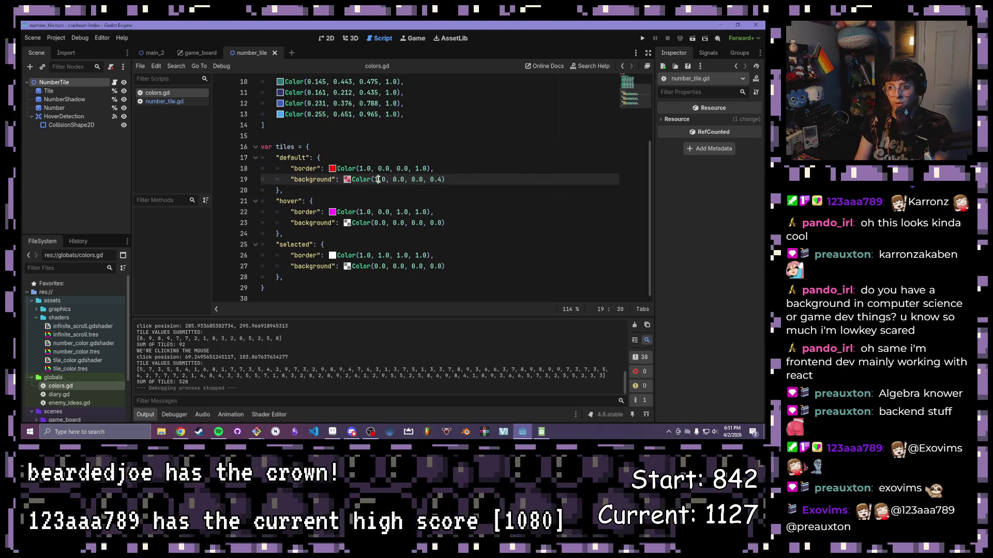
key(BackSpace)
text(1)
key(Right)
key(Right)
key(Right)
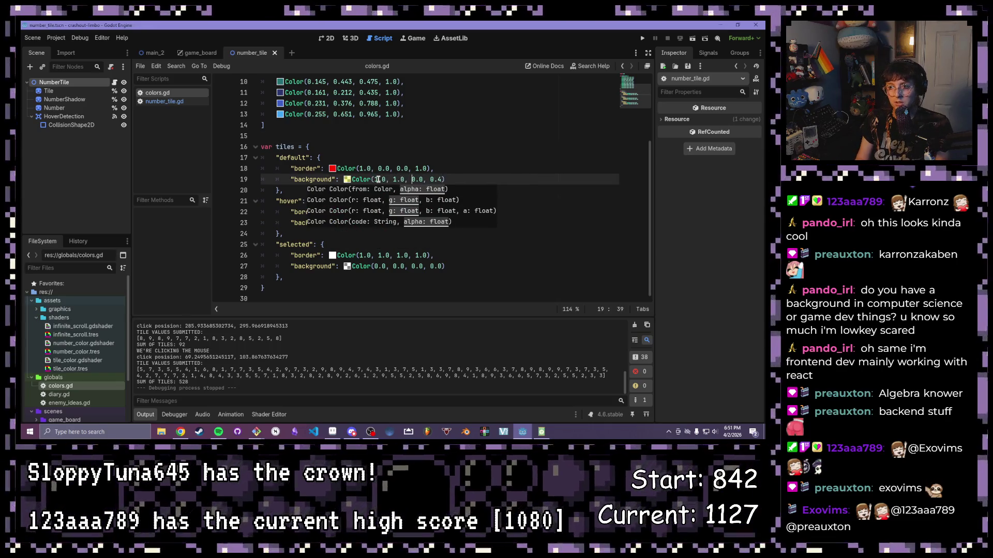
key(BackSpace)
text(1)
key(Right)
key(Right)
key(Right)
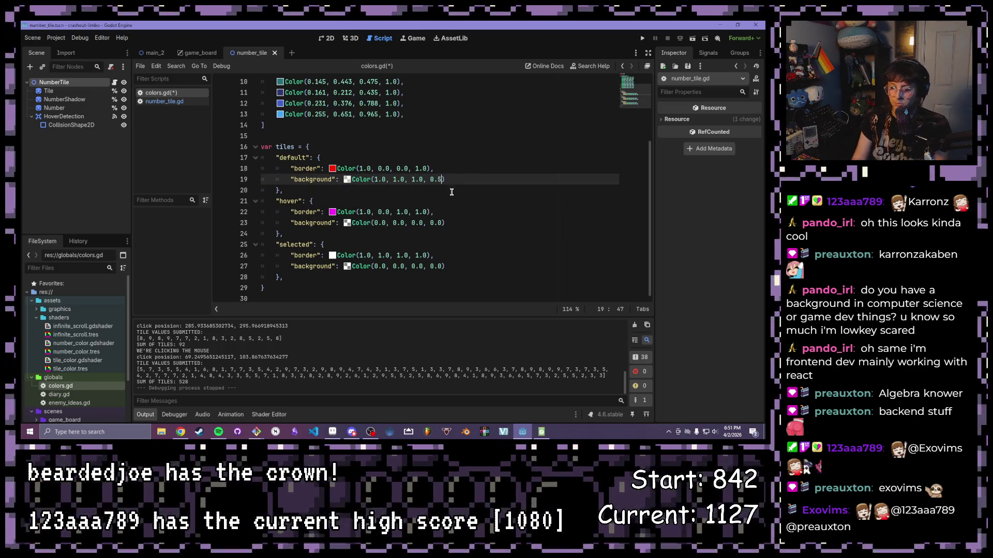
click(643, 38)
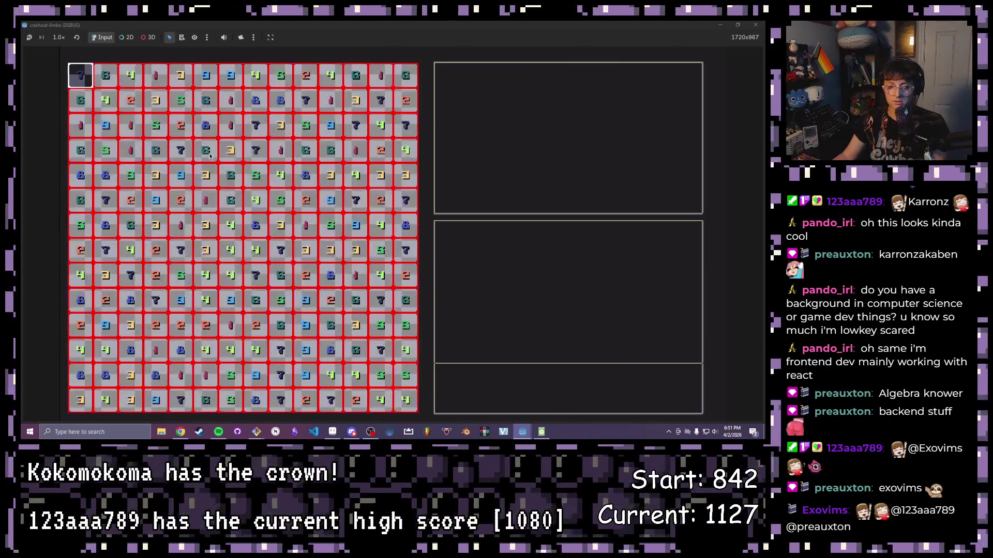
Step: Select a tile to inspect the lighter background, then stop the game and return to colors.gd
click(230, 126)
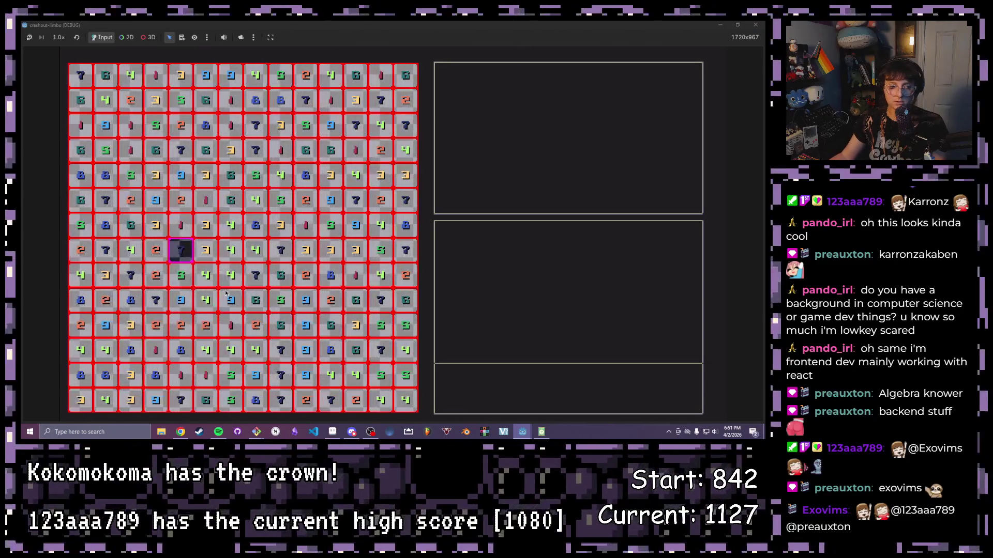
click(764, 25)
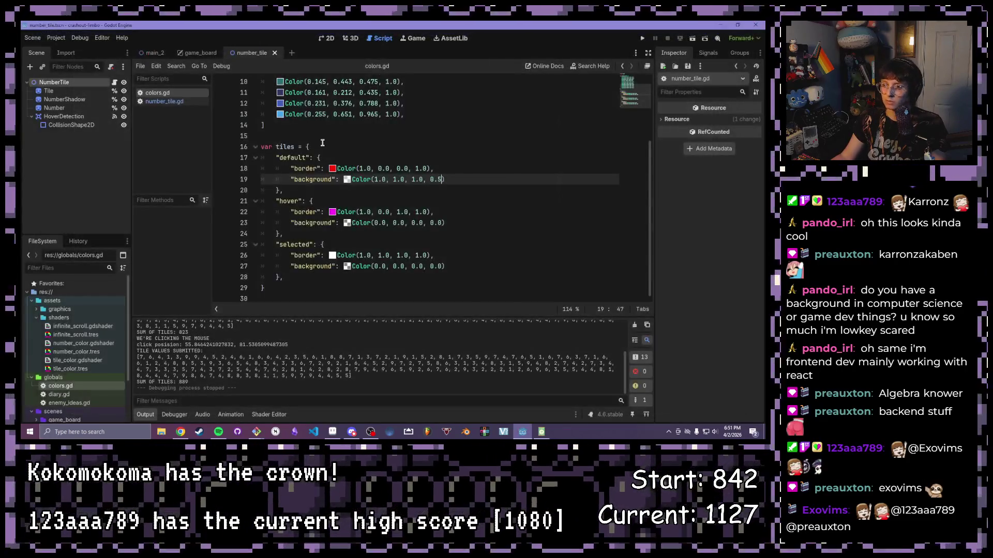
click(422, 222)
drag(288, 290, 262, 147)
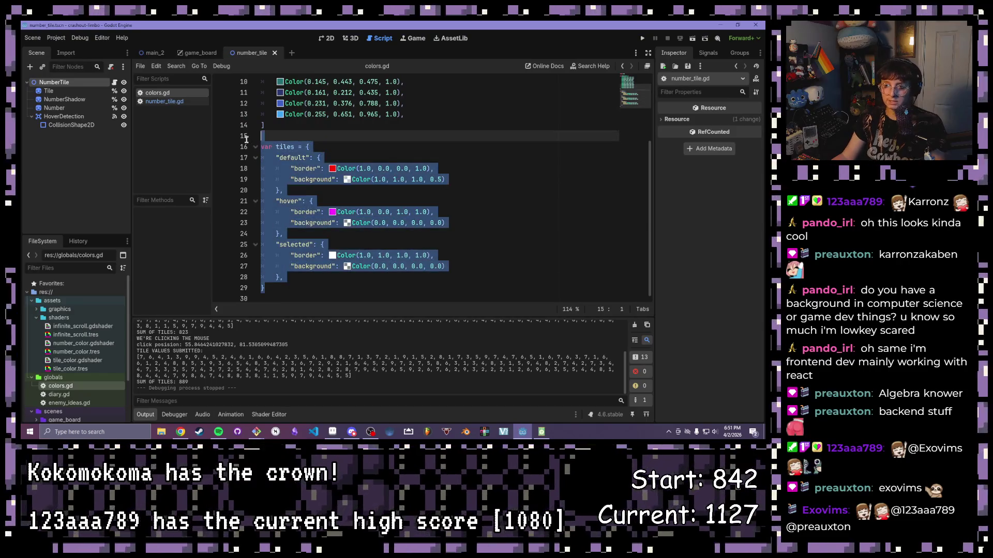
scroll(359, 201, up, 1)
scroll(359, 200, up, 2)
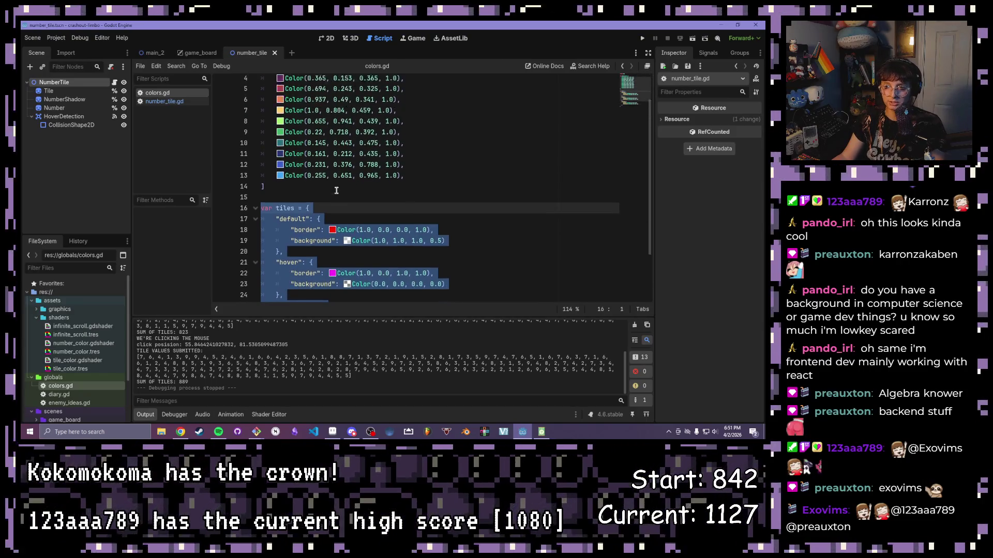
click(333, 85)
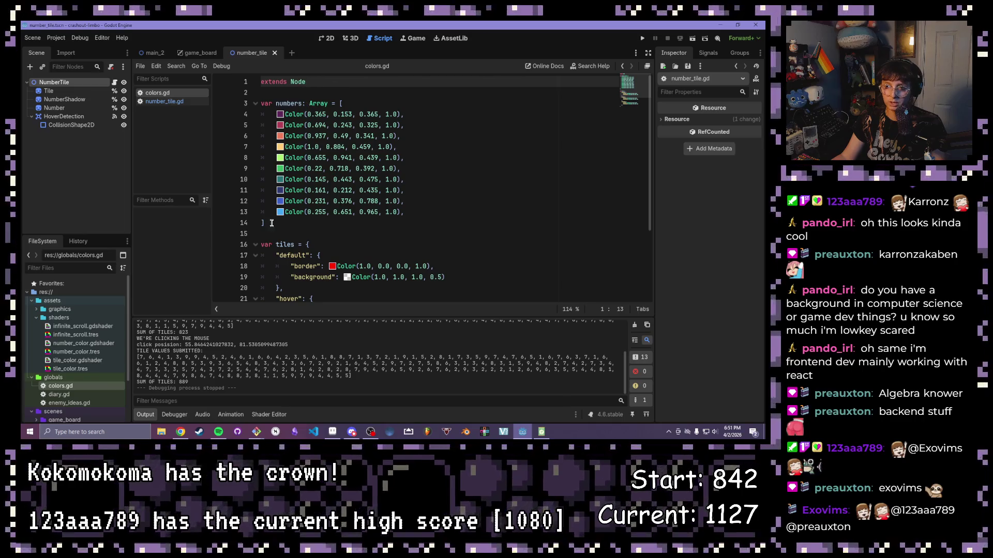
scroll(332, 178, down, 1)
scroll(331, 179, down, 2)
drag(446, 212, 310, 201)
scroll(321, 195, down, 1)
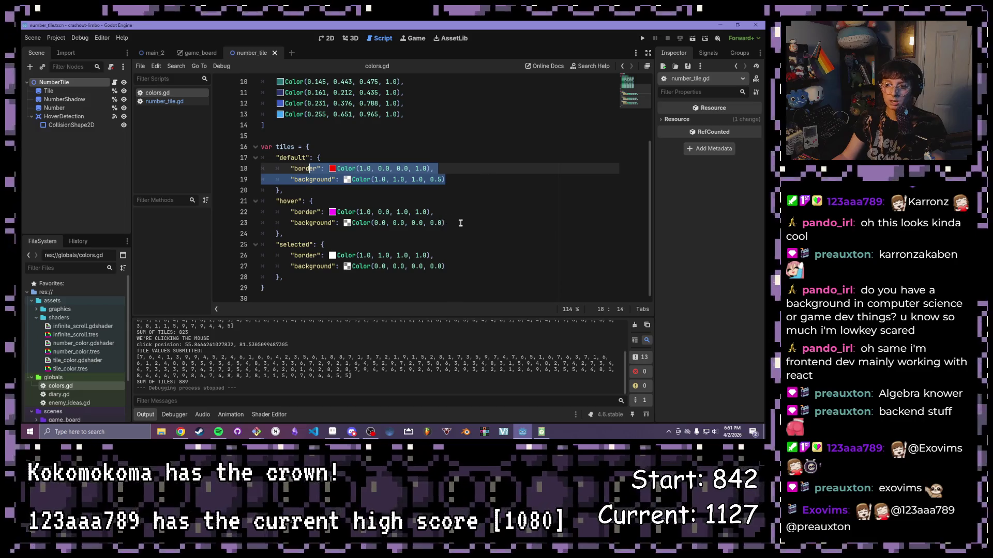
drag(446, 223, 345, 223)
click(404, 205)
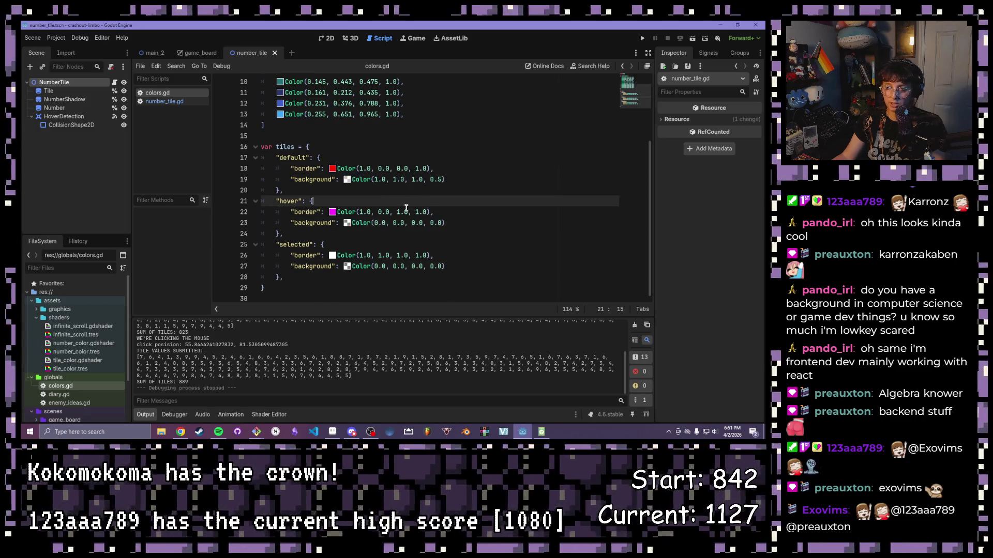
scroll(359, 207, up, 2)
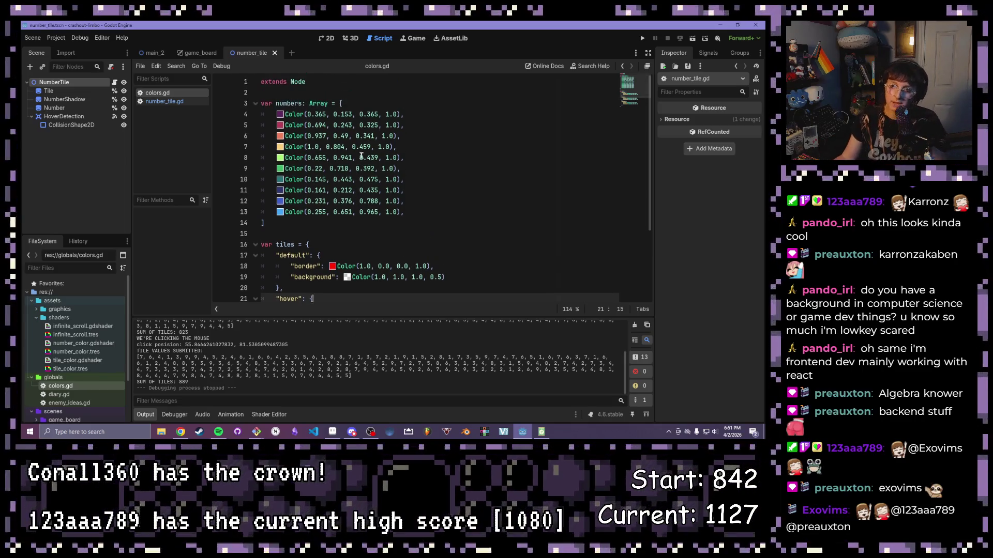
scroll(357, 175, up, 1)
click(316, 92)
click(326, 83)
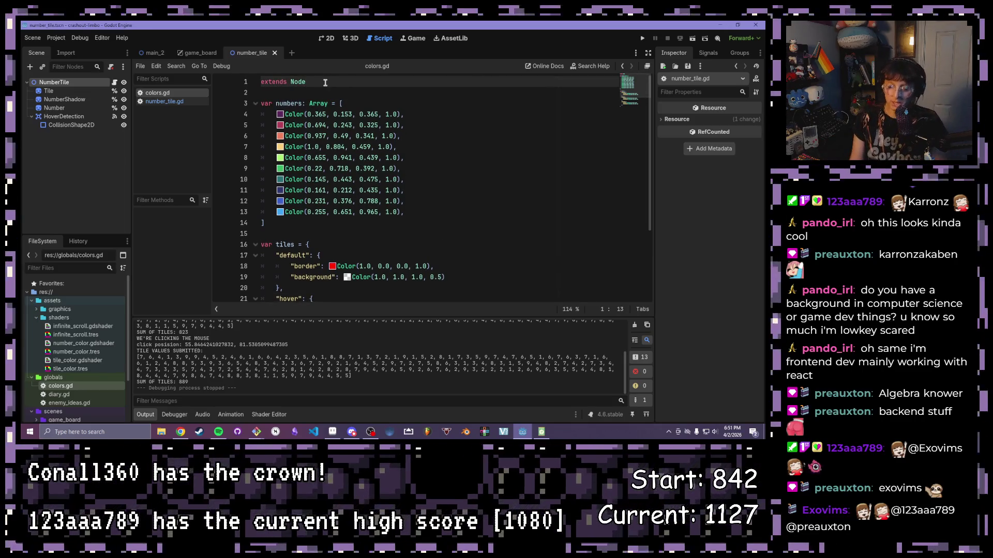
Step: Add var palettes = { "demichrome": { below extends Node in colors.gd
key(Return)
key(Return)
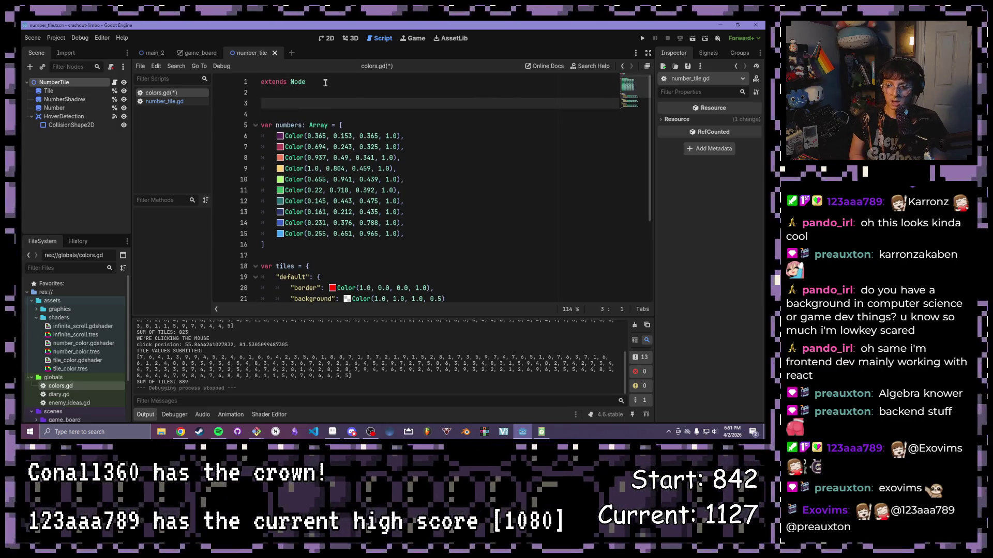
text(var)
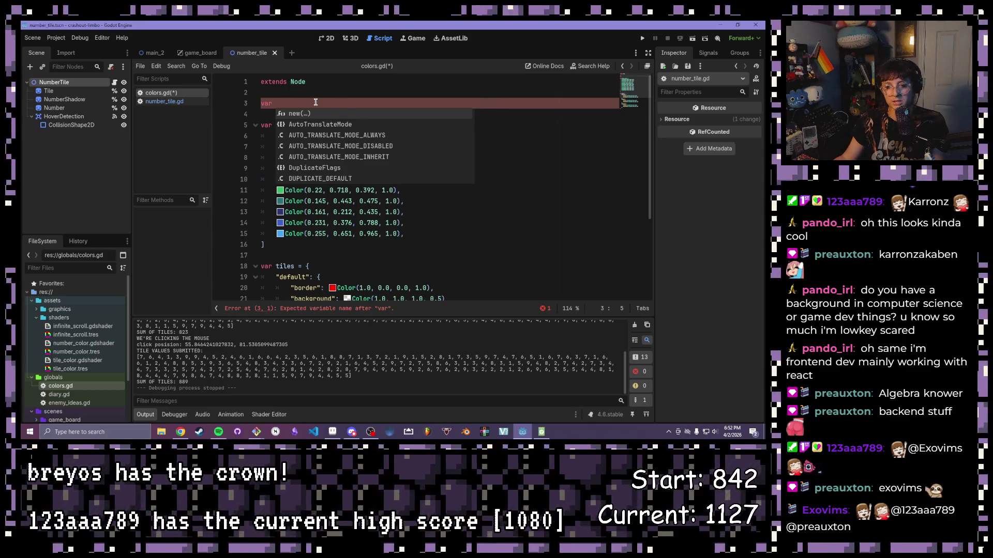
key(Escape)
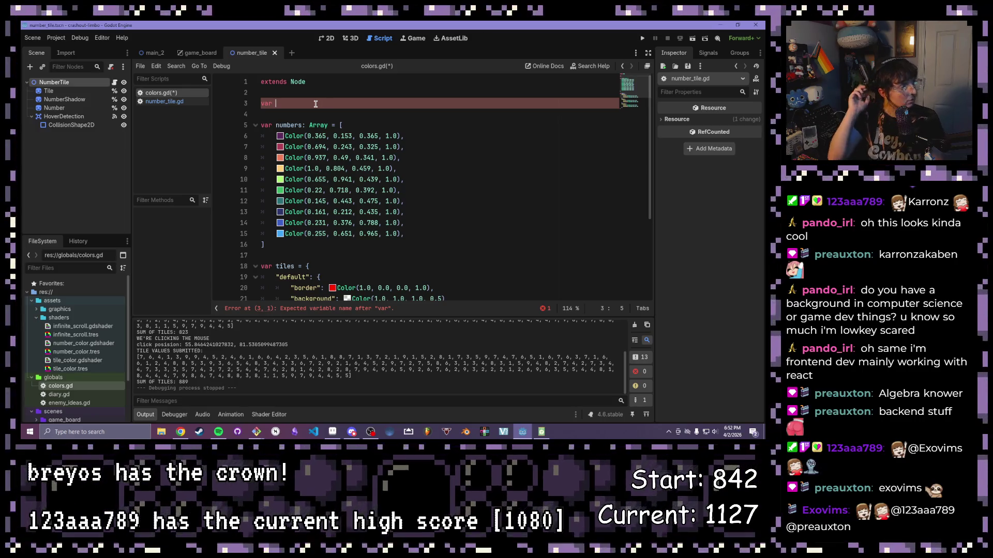
text(palee)
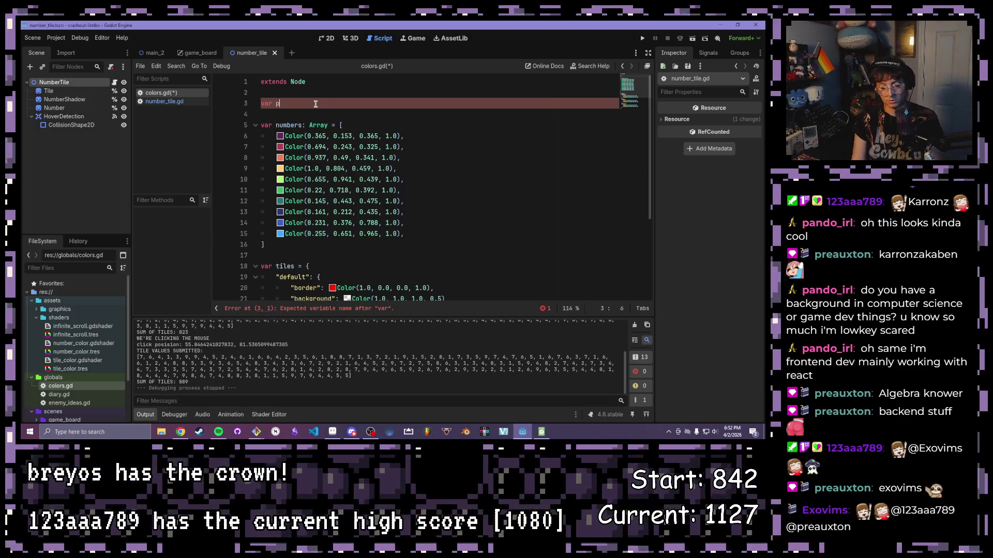
key(BackSpace)
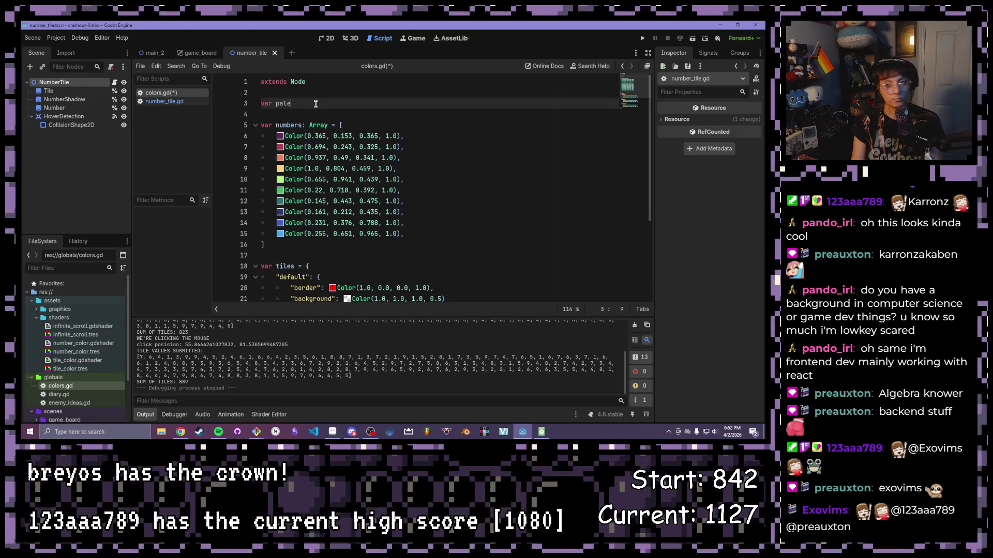
text(ttes)
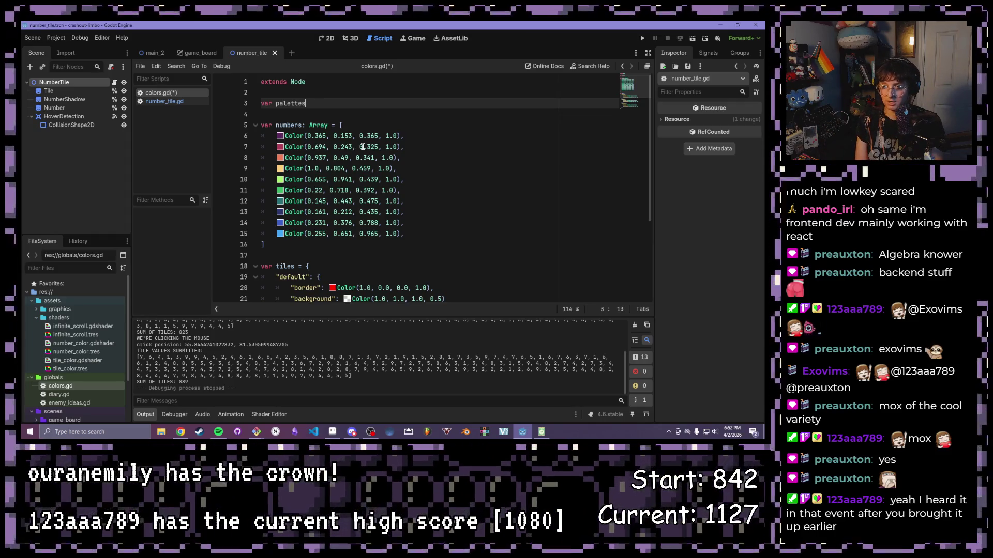
text( = {)
key(Return)
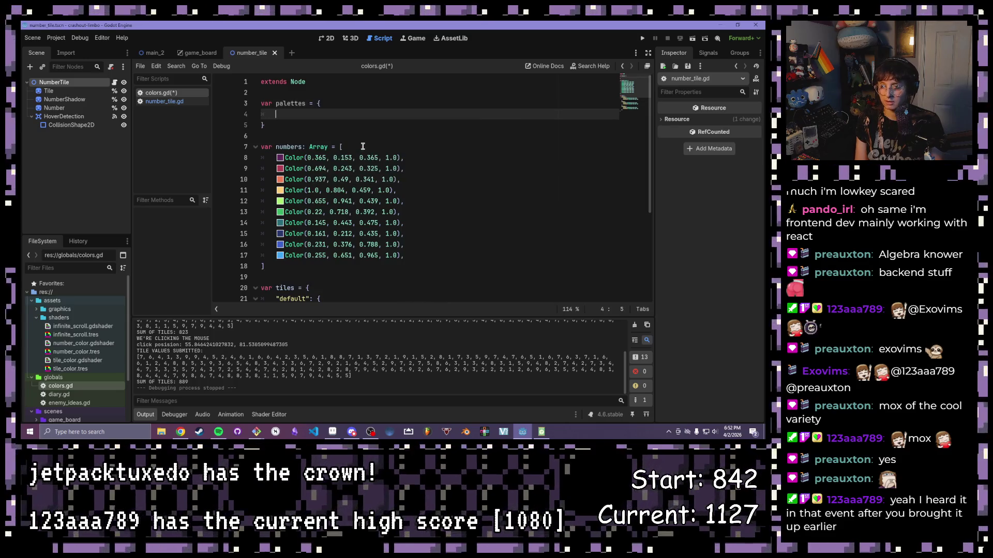
text(")
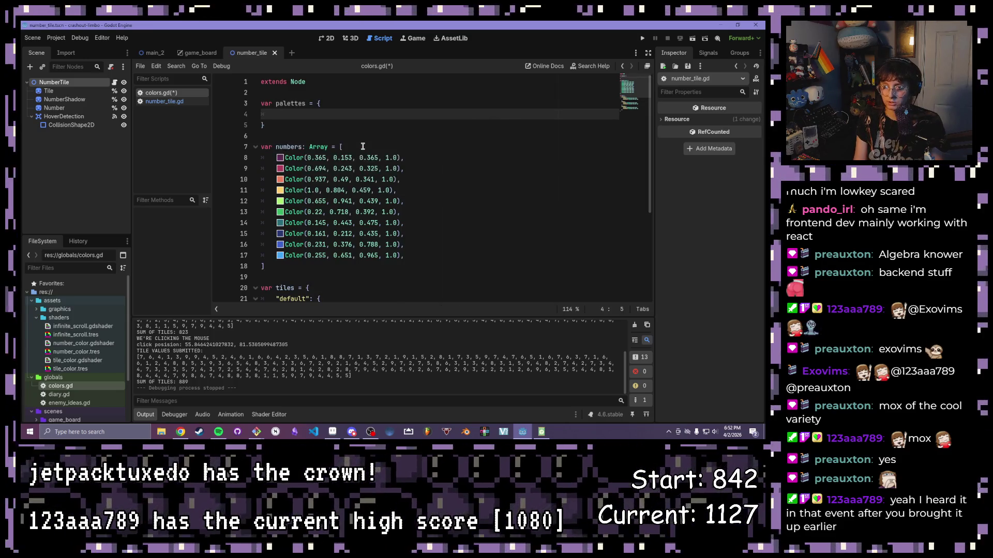
text(demi)
text(chrome":)
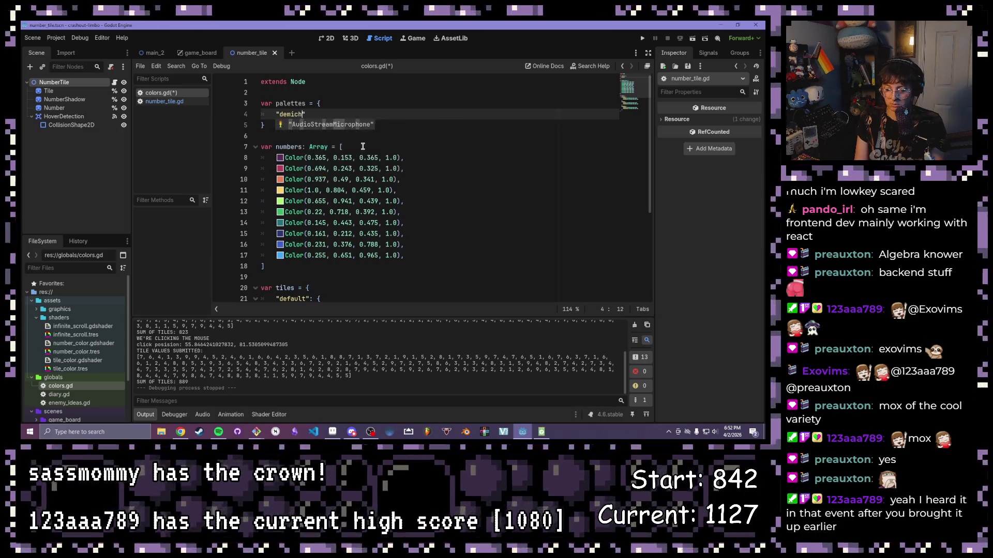
text( {)
key(Return)
text(")
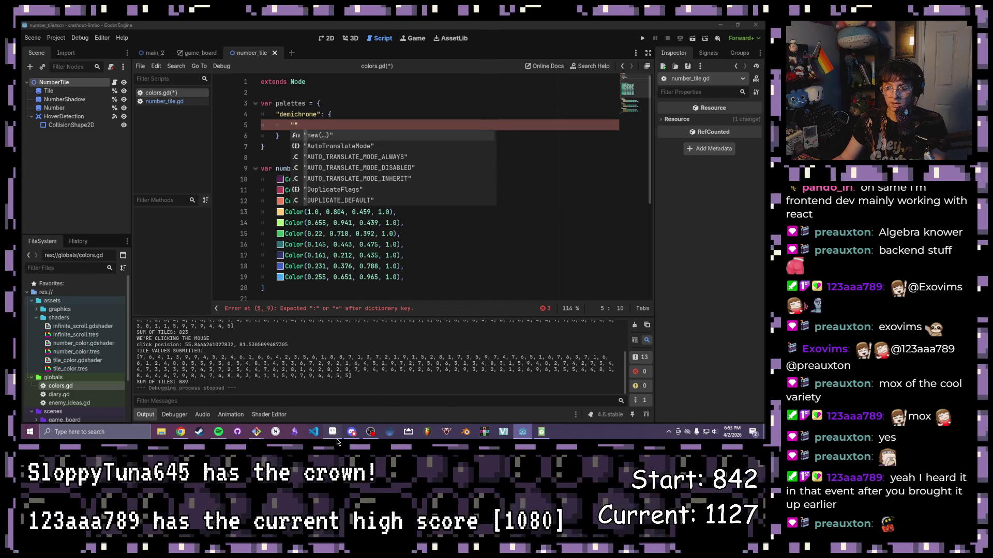
Step: Load Aseprite's 2bit-demichrome palette preset, then return to Godot
click(334, 434)
click(66, 58)
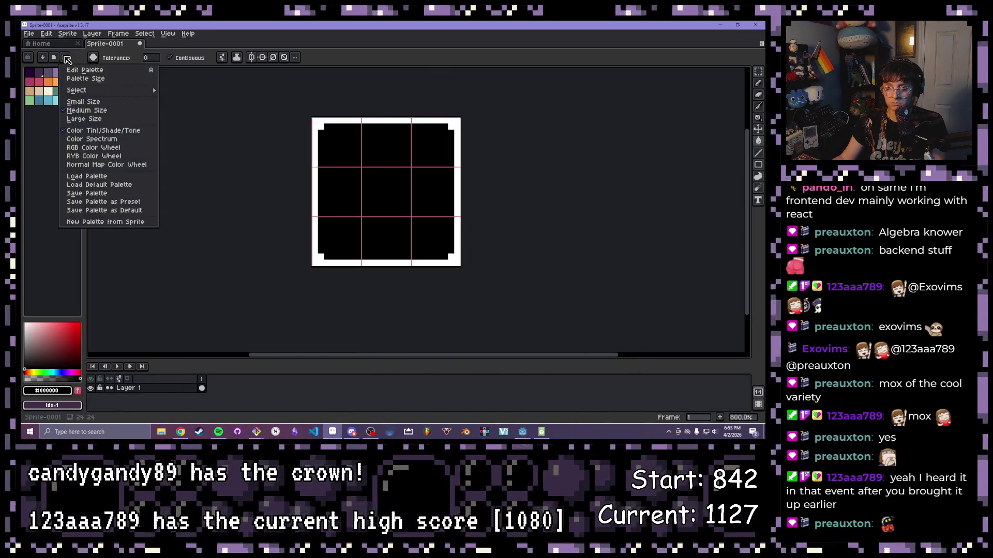
click(54, 57)
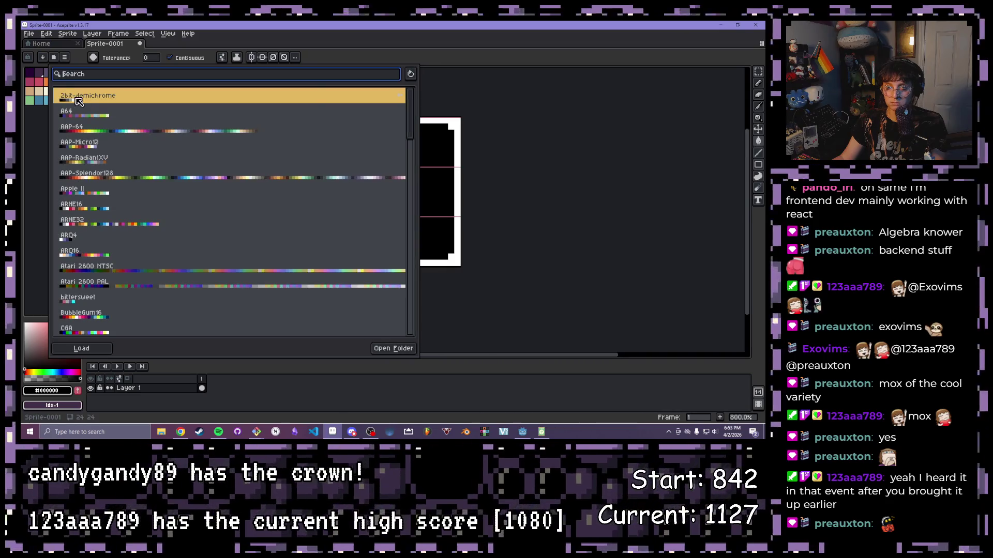
key(Return)
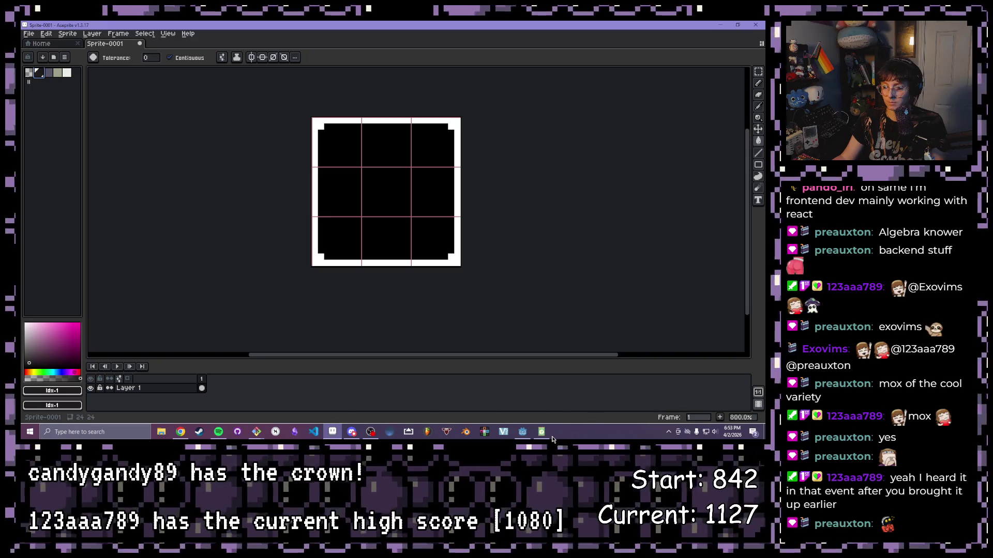
click(522, 432)
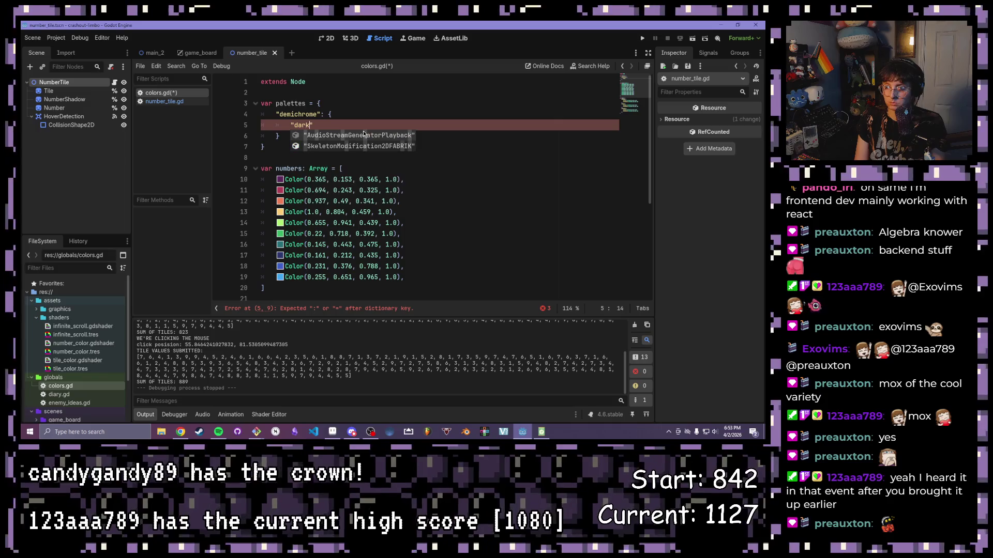
Step: Start a "black": Color() entry and read the darkest palette colour's RGB in Aseprite
text(black")
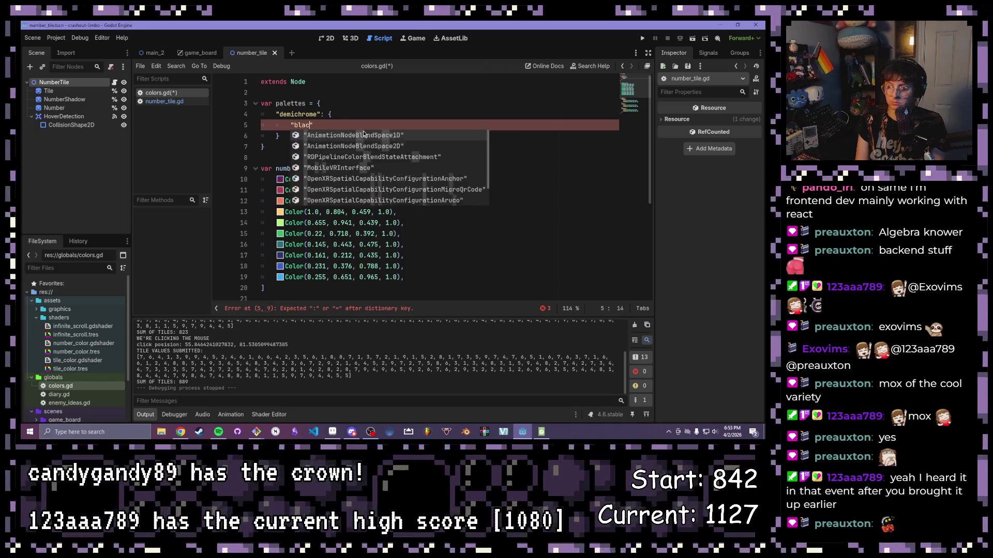
text(: )
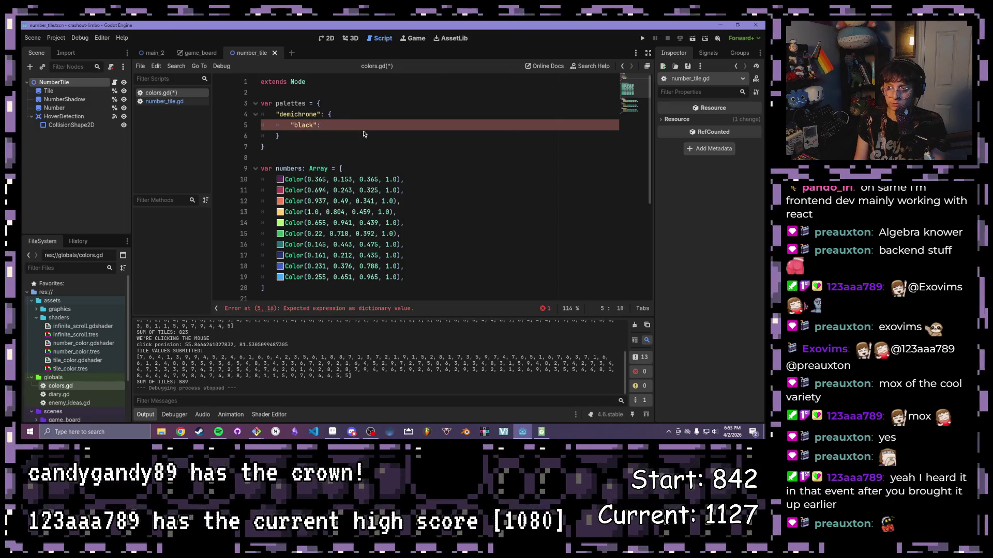
text(Color()
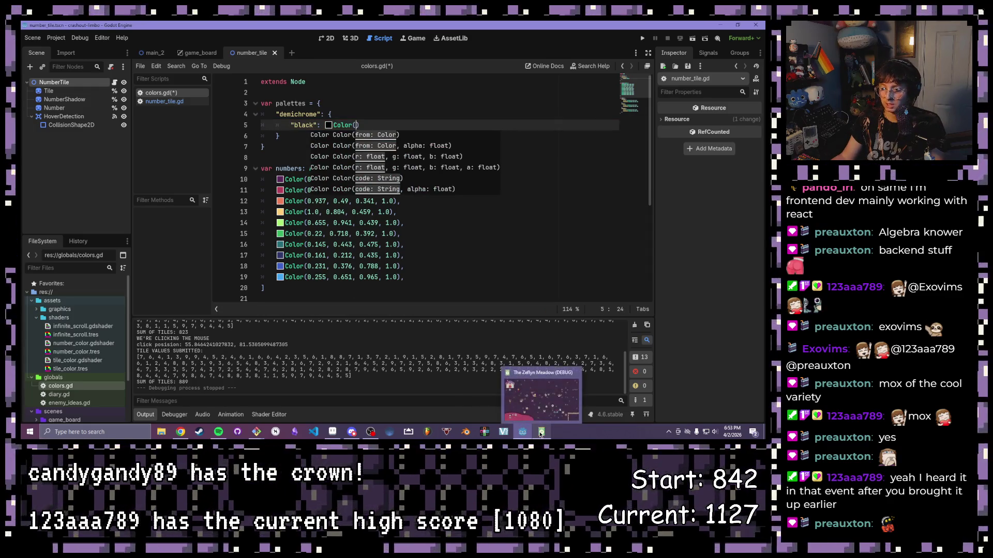
click(332, 432)
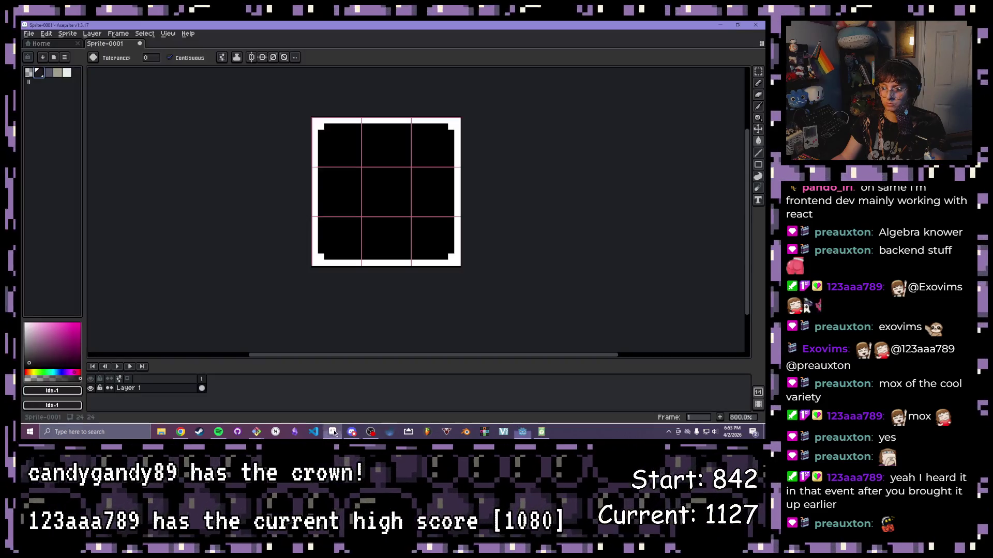
click(51, 391)
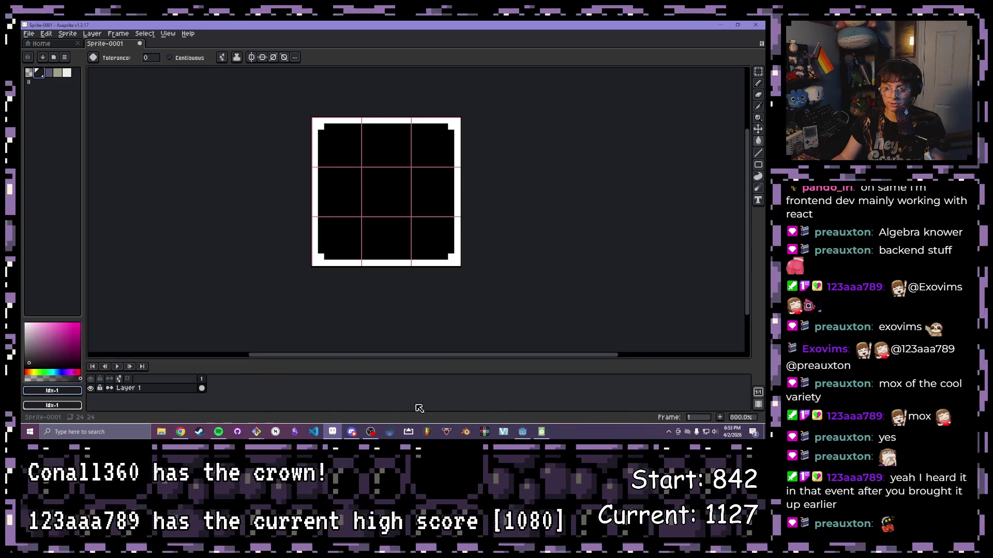
click(520, 439)
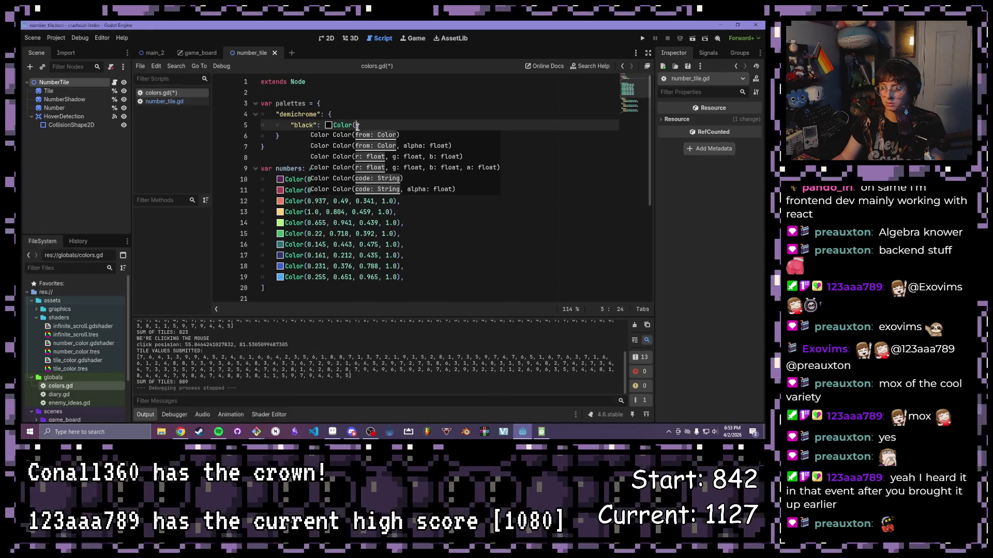
Step: Set the black entry to RGB 33, 30, 32 via the inline picker and begin a new line
click(329, 125)
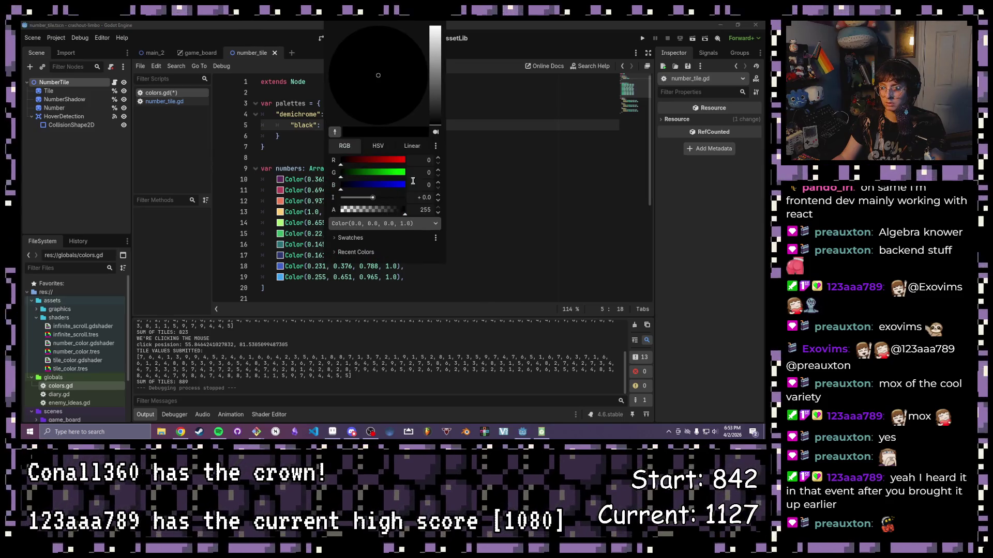
text(33)
key(Tab)
text(30)
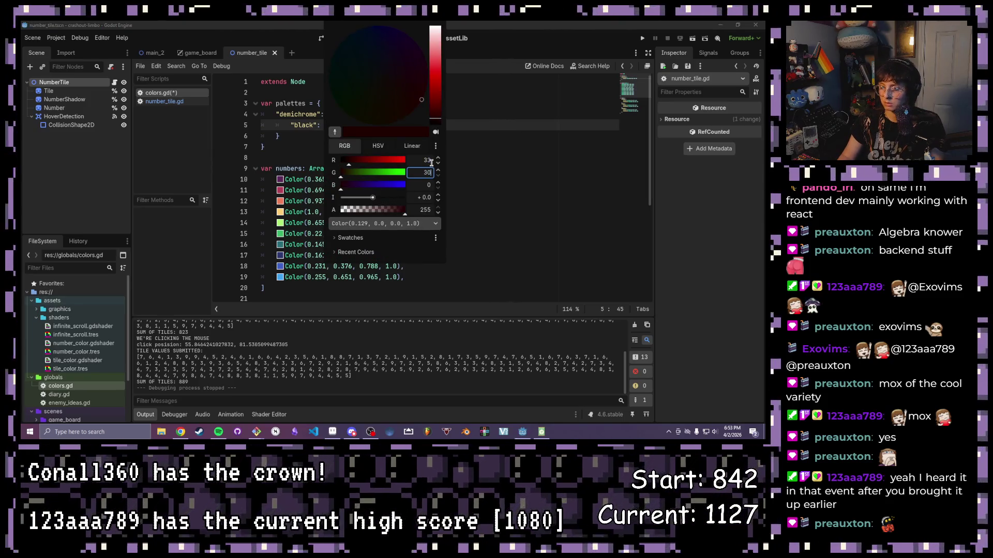
key(Tab)
text(32)
click(534, 169)
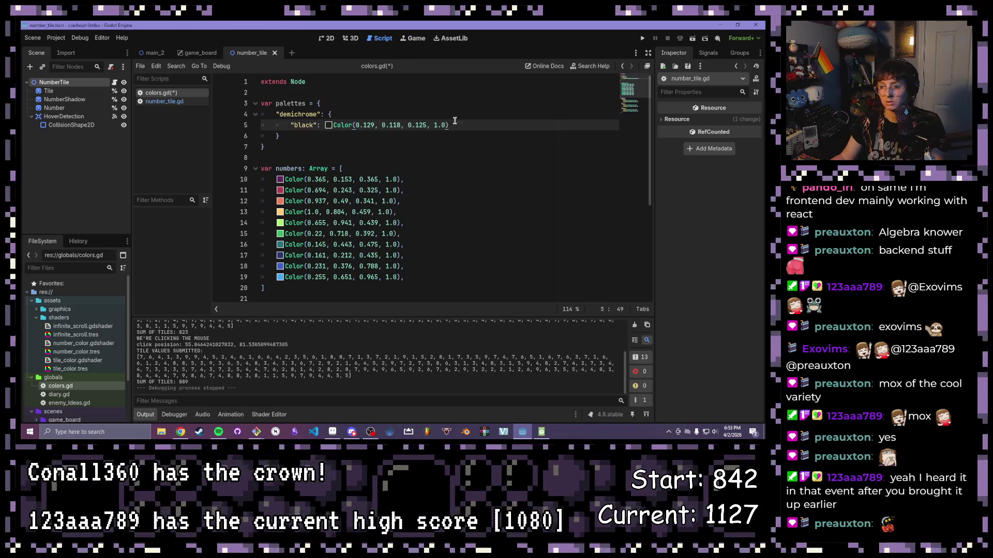
text(,)
key(Return)
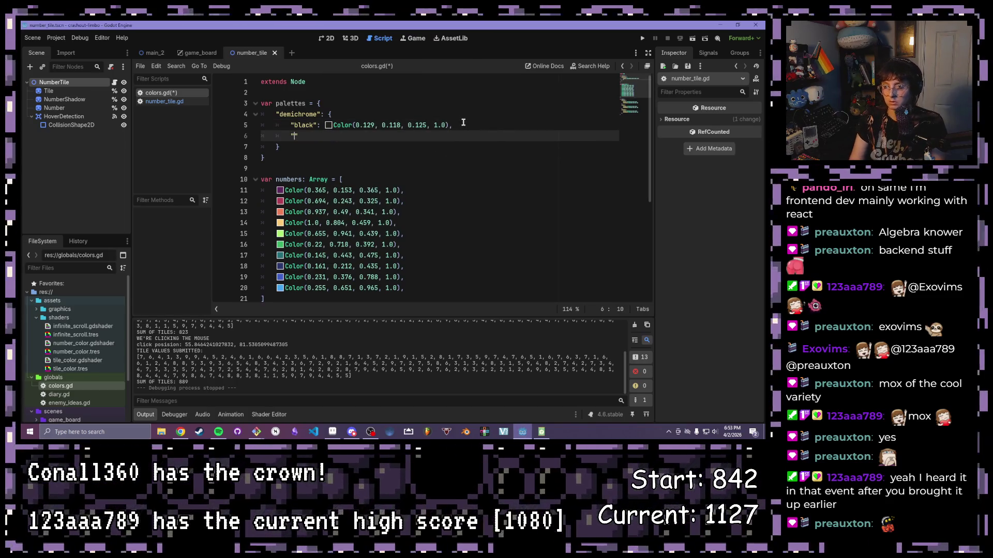
Step: Type a "grey": Color() entry and look up grey's RGB values (85, 85, 104) in Aseprite
text(")
text(grey)
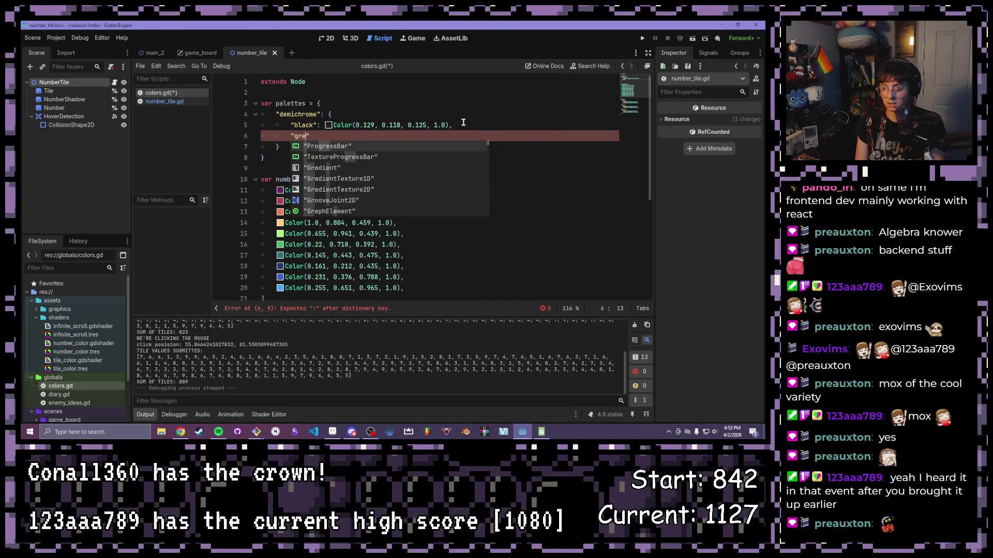
text(": )
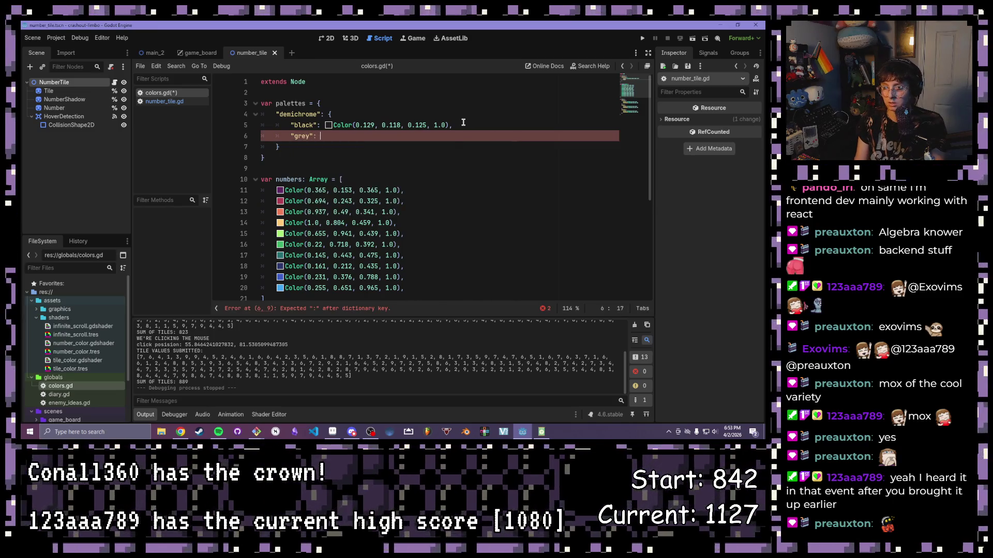
text(Color)
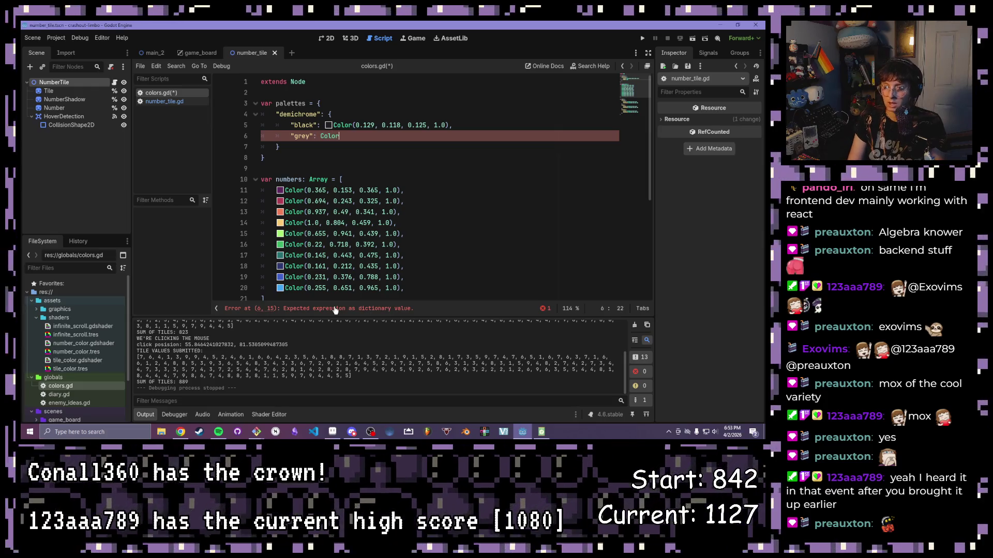
text(())
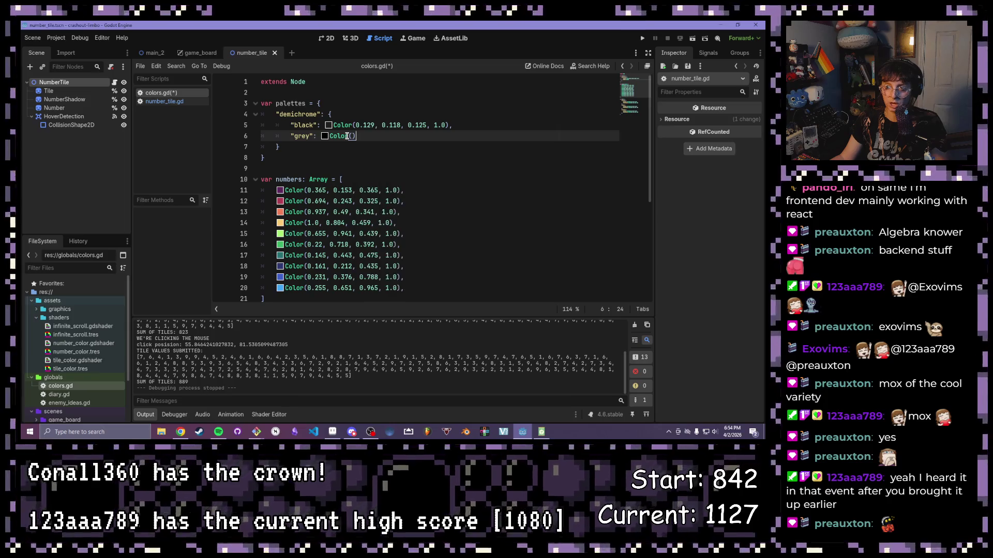
mouse_move(347, 136)
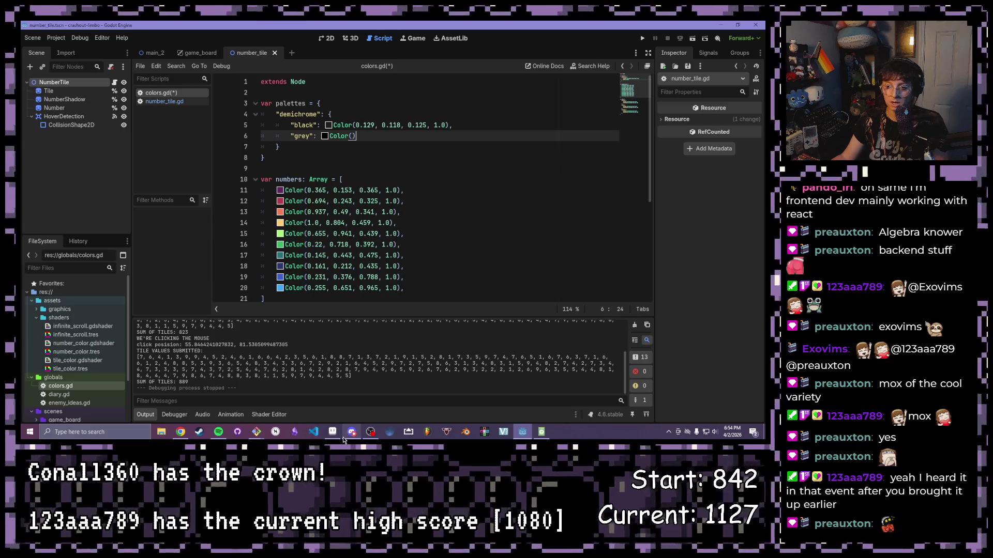
mouse_move(347, 433)
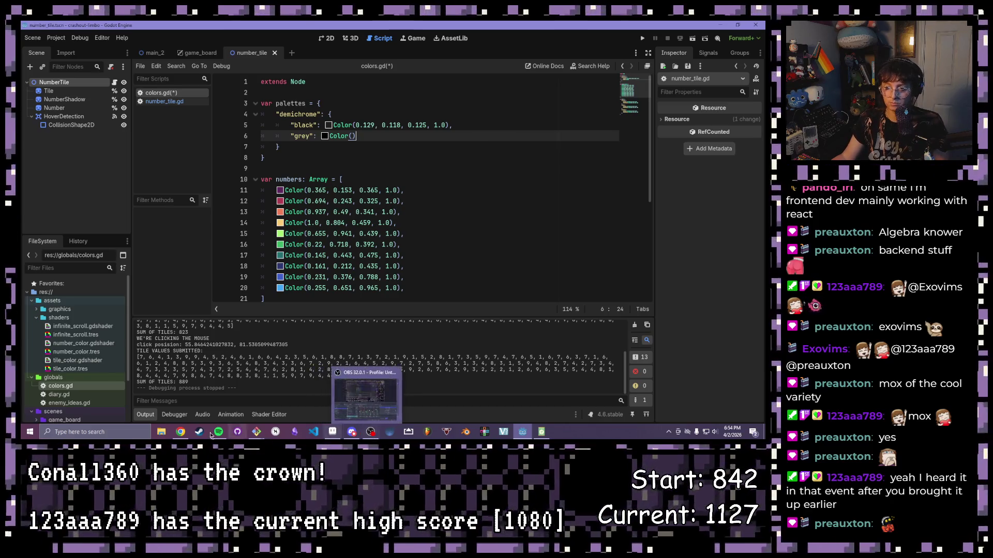
mouse_move(179, 434)
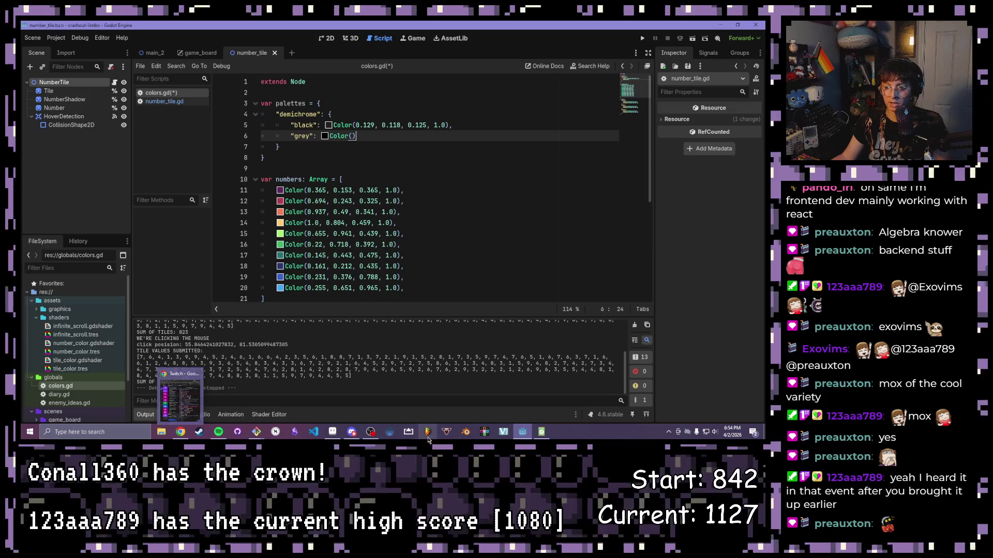
mouse_move(518, 438)
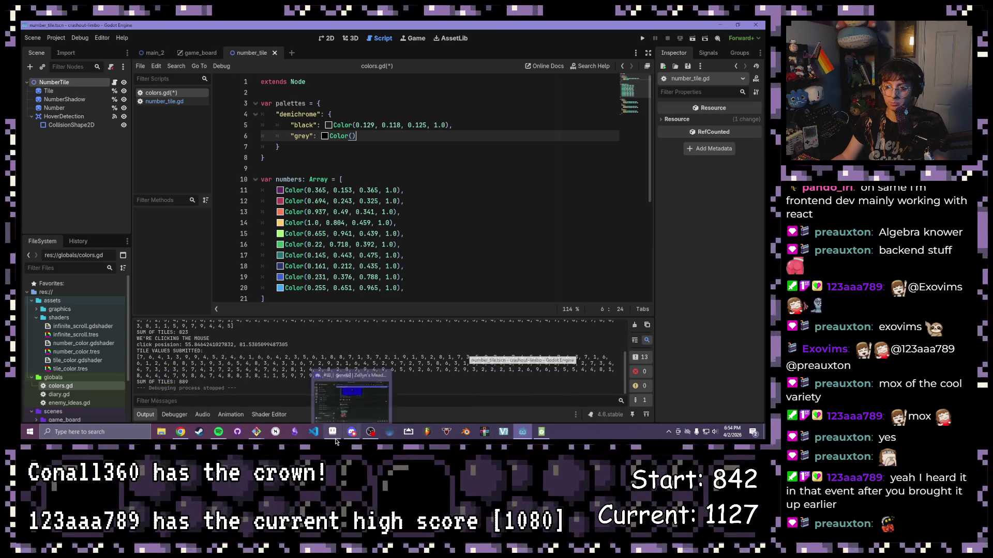
click(330, 434)
click(48, 72)
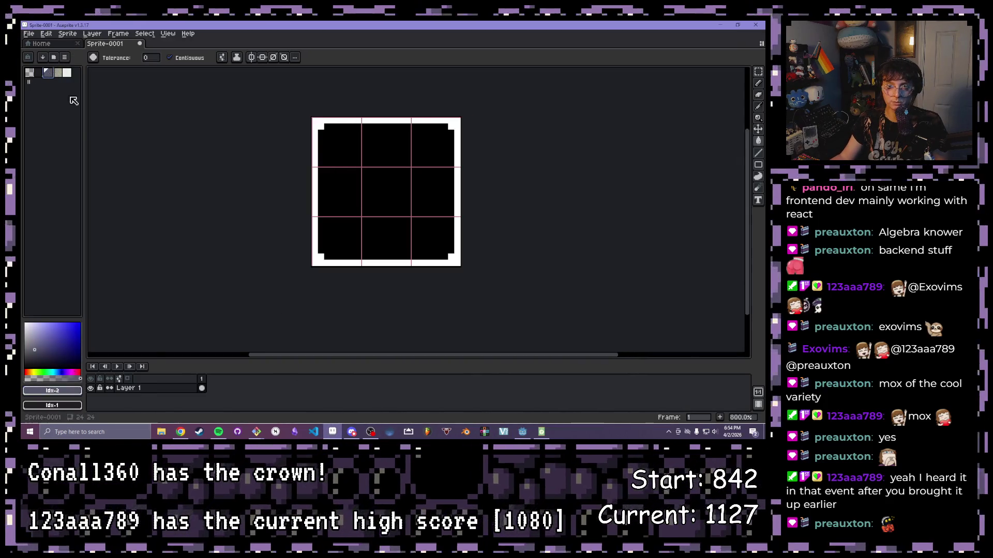
click(66, 392)
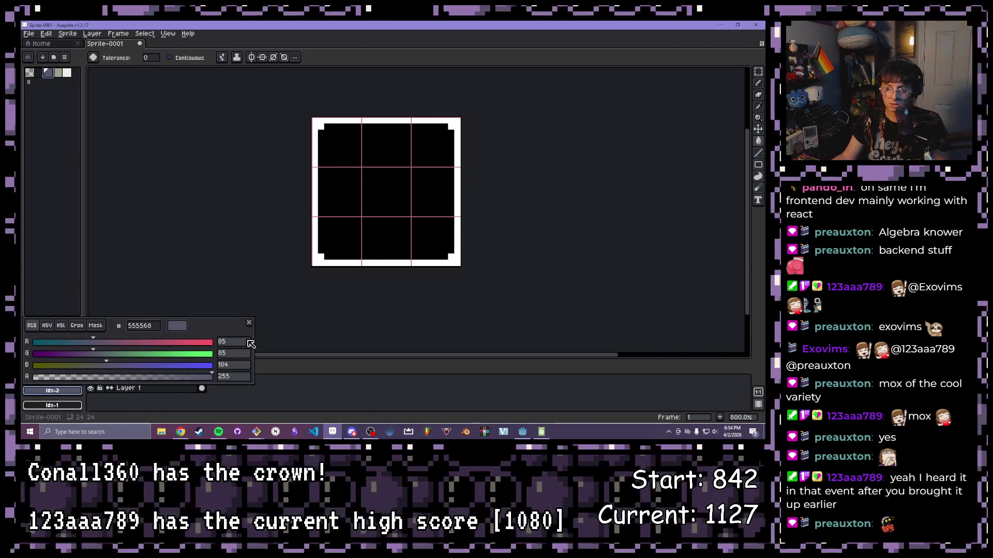
click(509, 428)
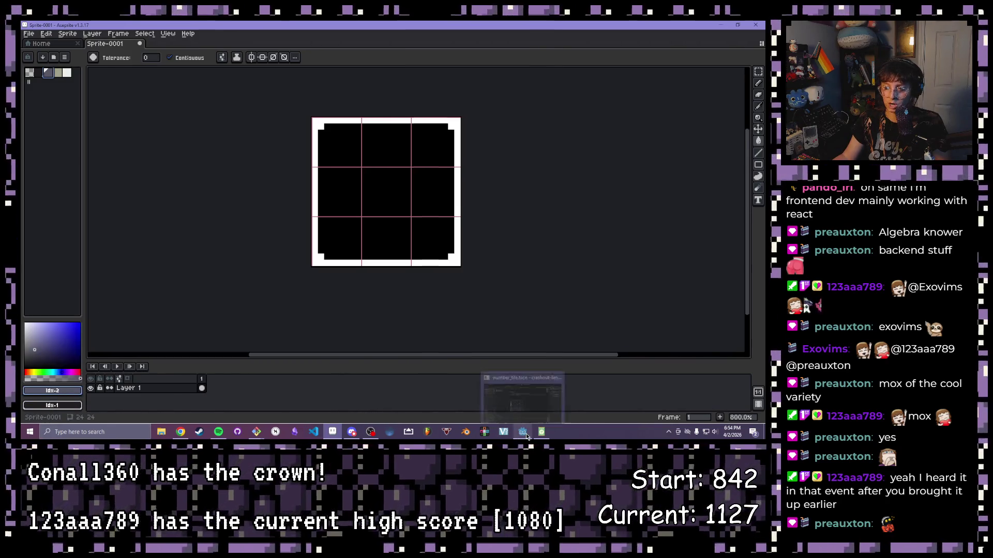
click(524, 432)
Step: Set grey to RGB 85, 85, 104 in the picker and begin a "blue" entry below
click(325, 136)
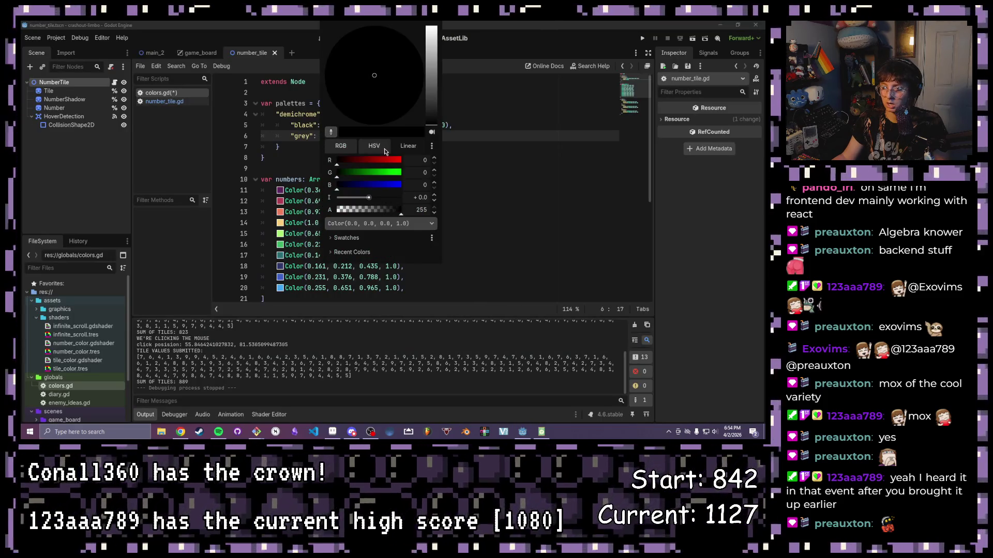
text(85)
key(Tab)
text(85)
key(Tab)
text(104)
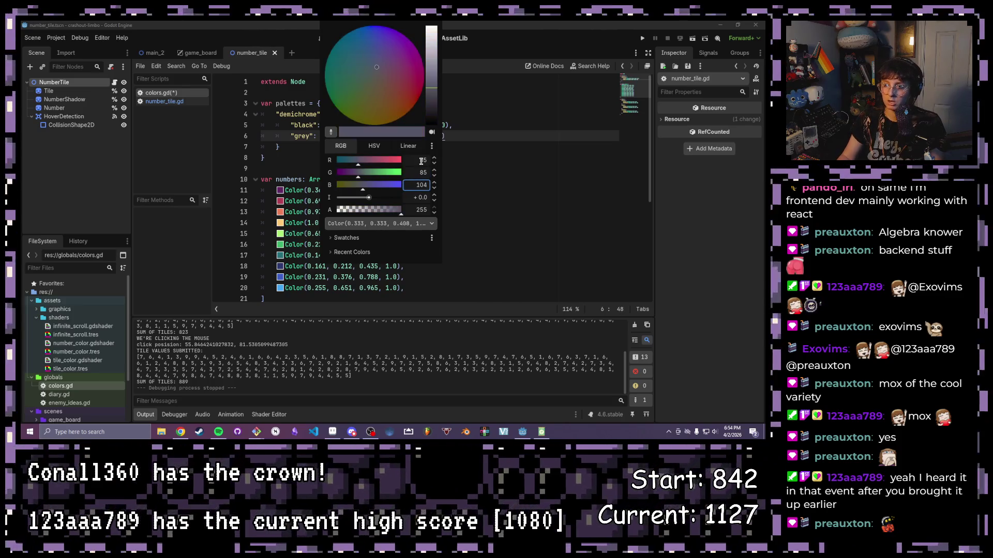
click(523, 134)
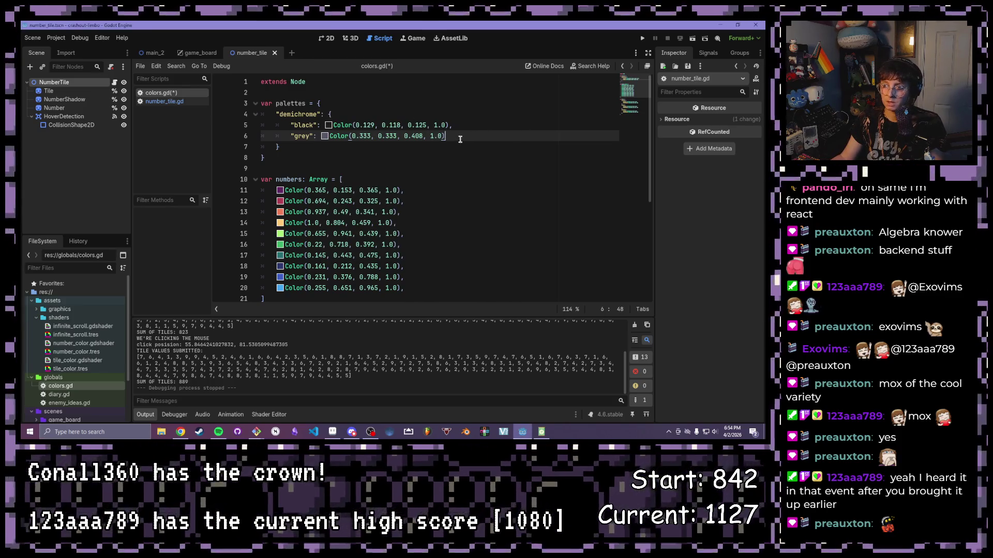
text(,)
key(Return)
text("blue": )
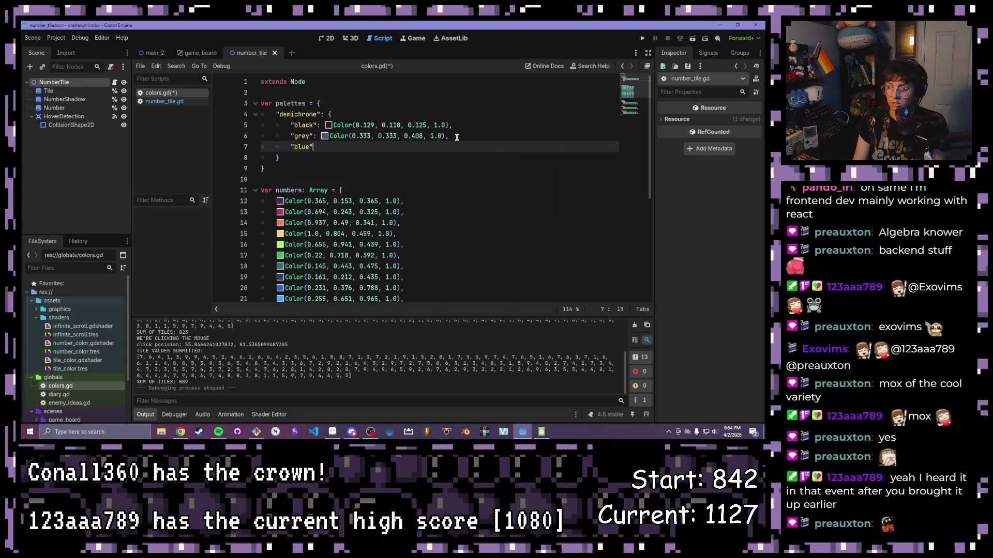
text(Color)
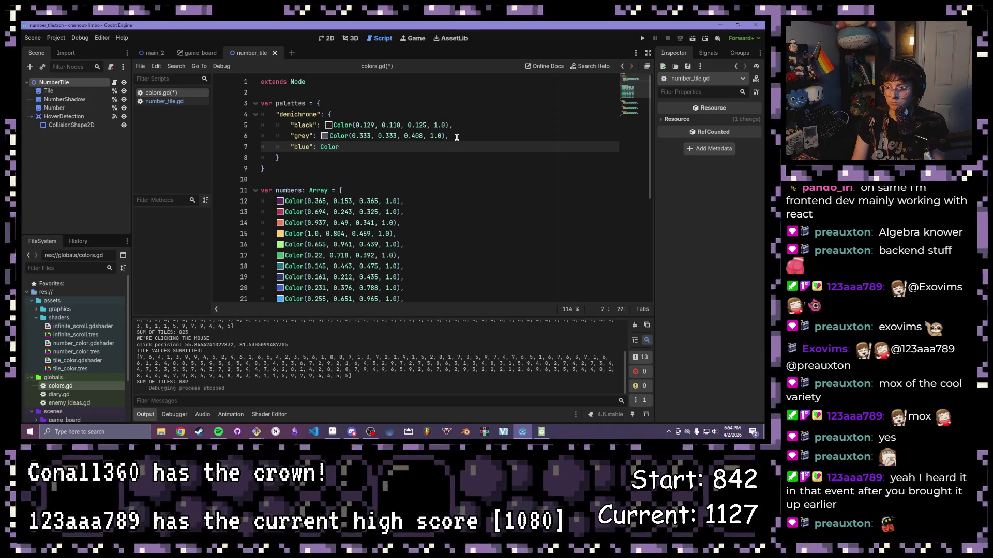
text(())
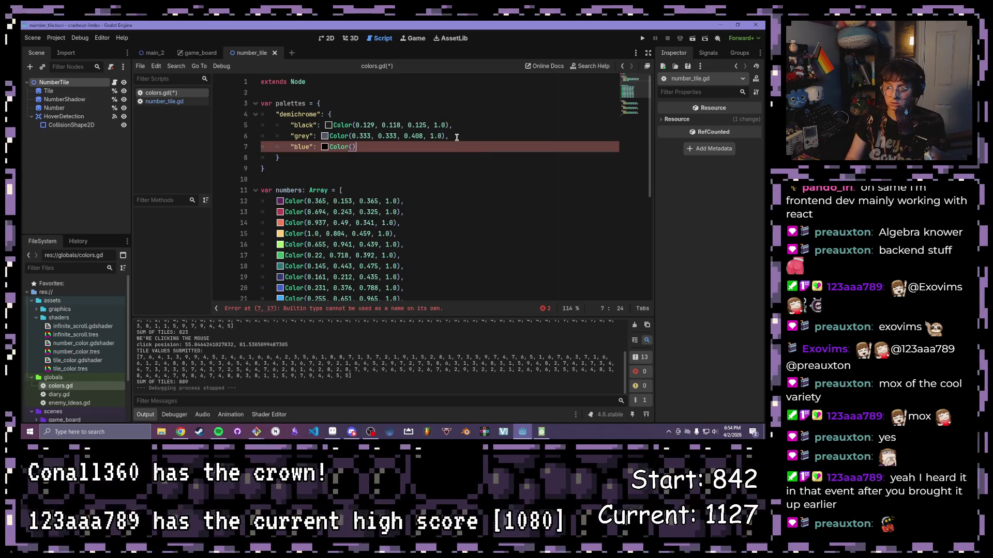
Step: Check the RGB values of the tan, white, grey and black palette colours in Aseprite
click(332, 431)
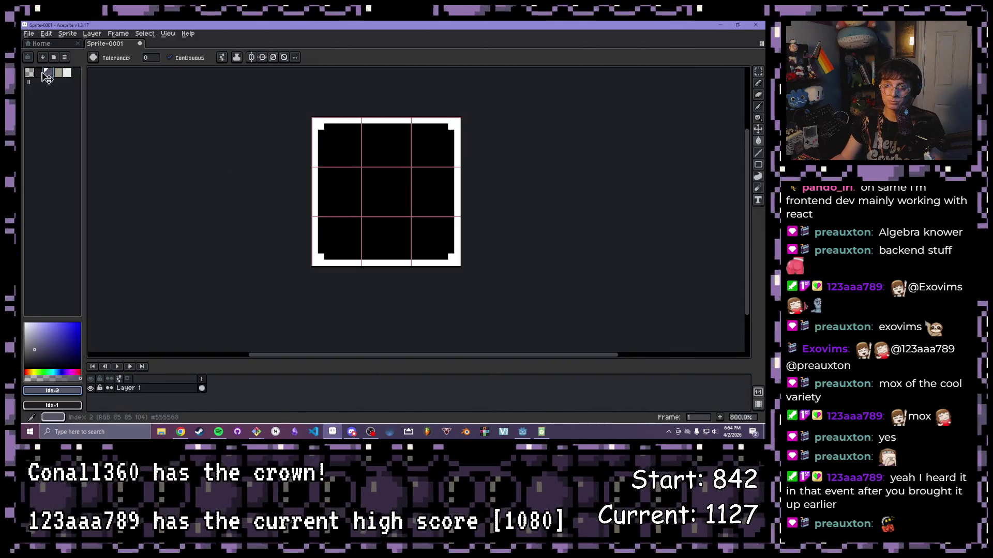
click(62, 73)
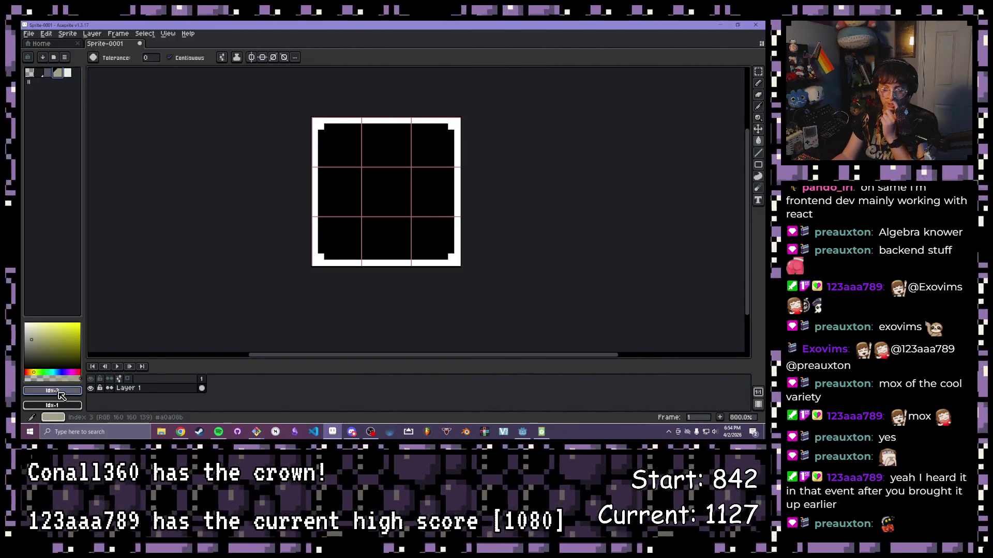
click(68, 391)
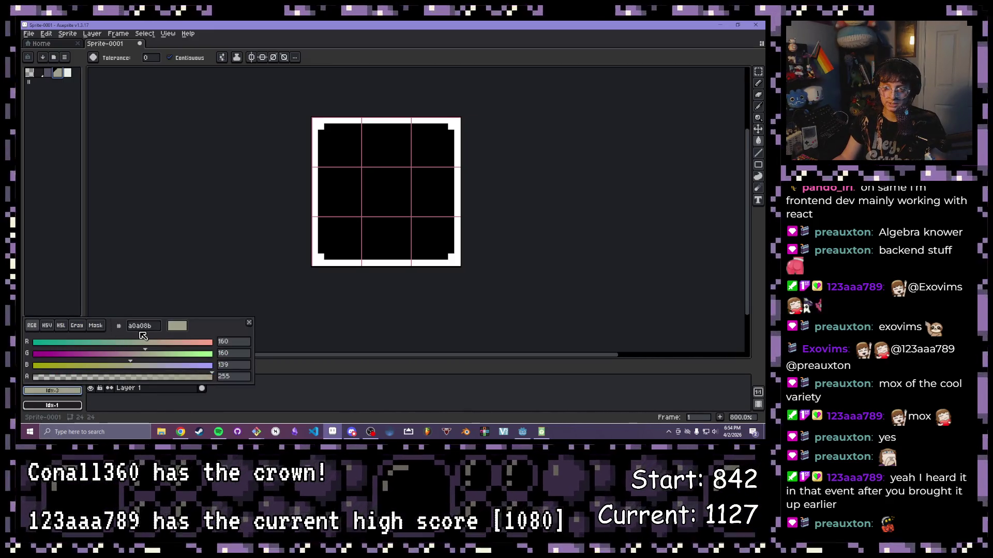
mouse_move(530, 438)
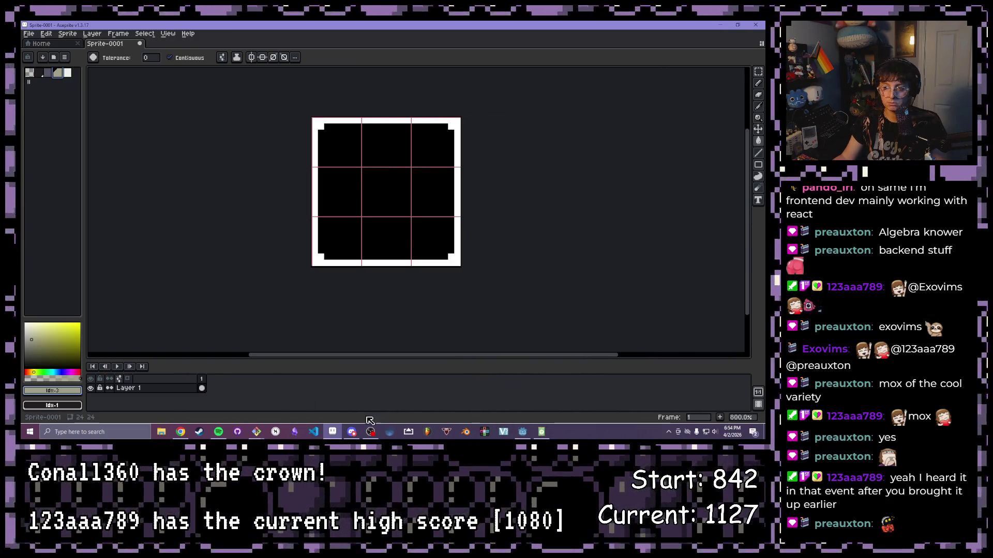
click(67, 73)
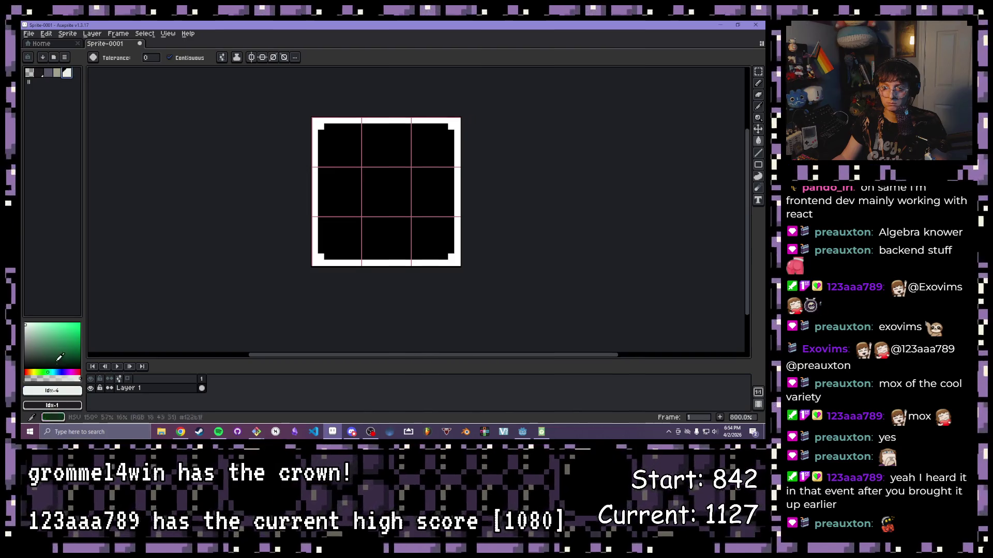
click(43, 391)
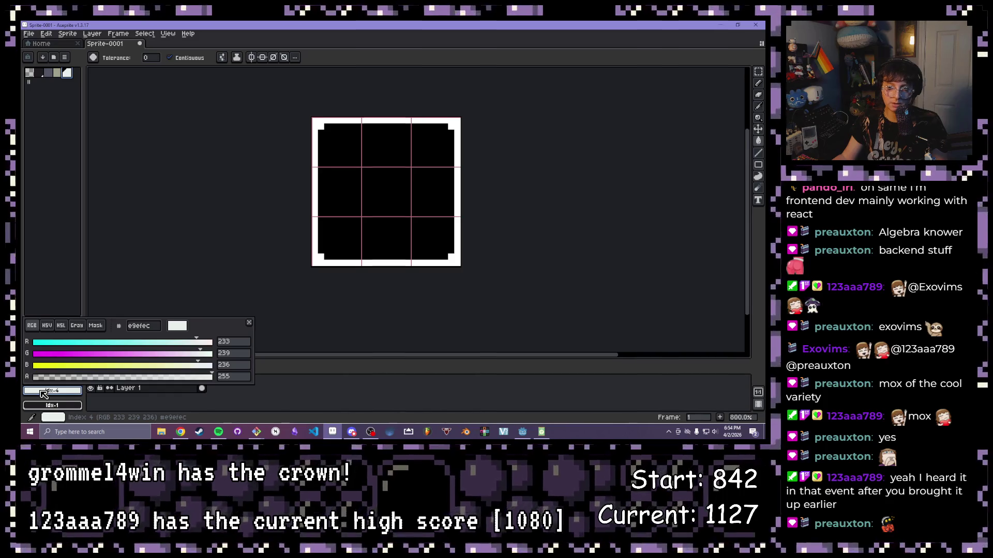
click(43, 391)
click(48, 73)
click(63, 393)
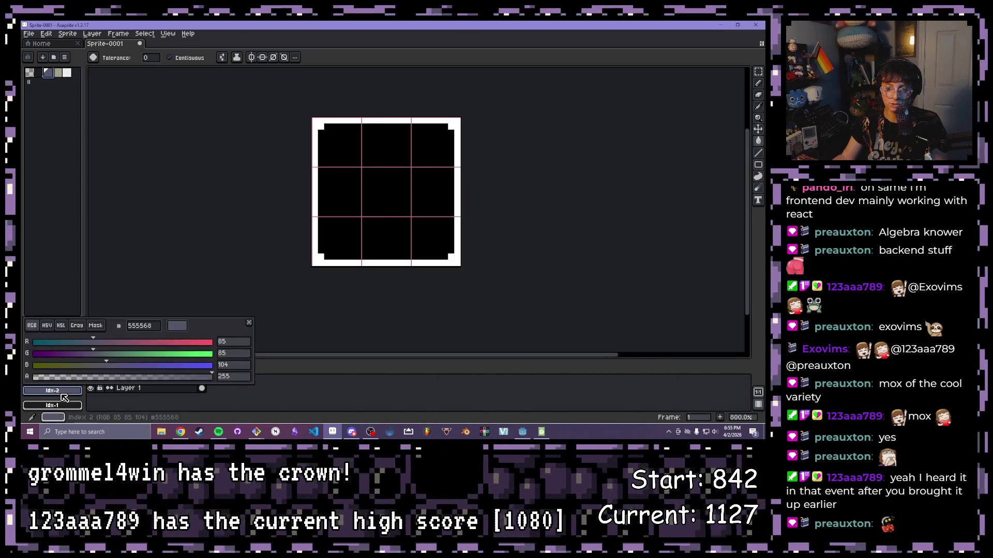
click(62, 395)
key(bracketleft)
click(69, 394)
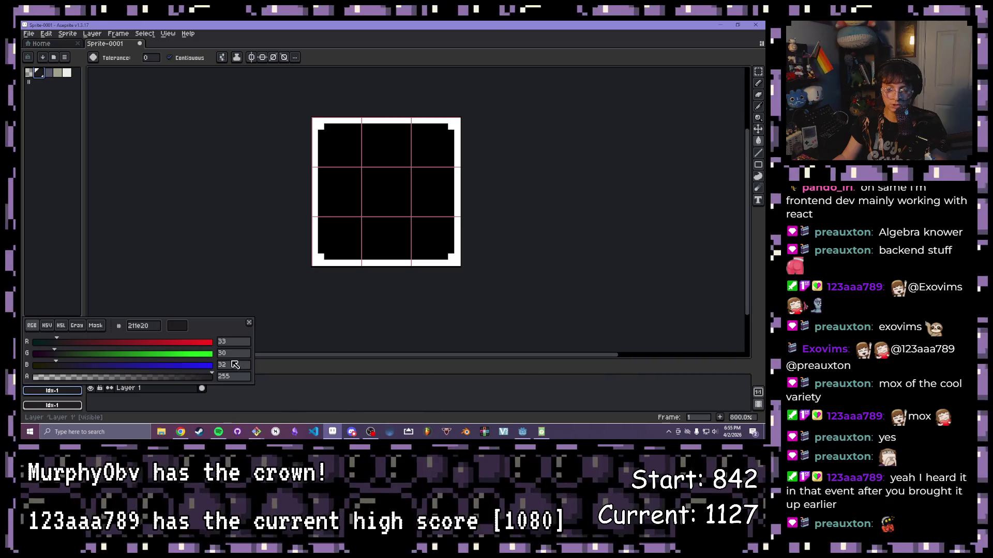
key(Escape)
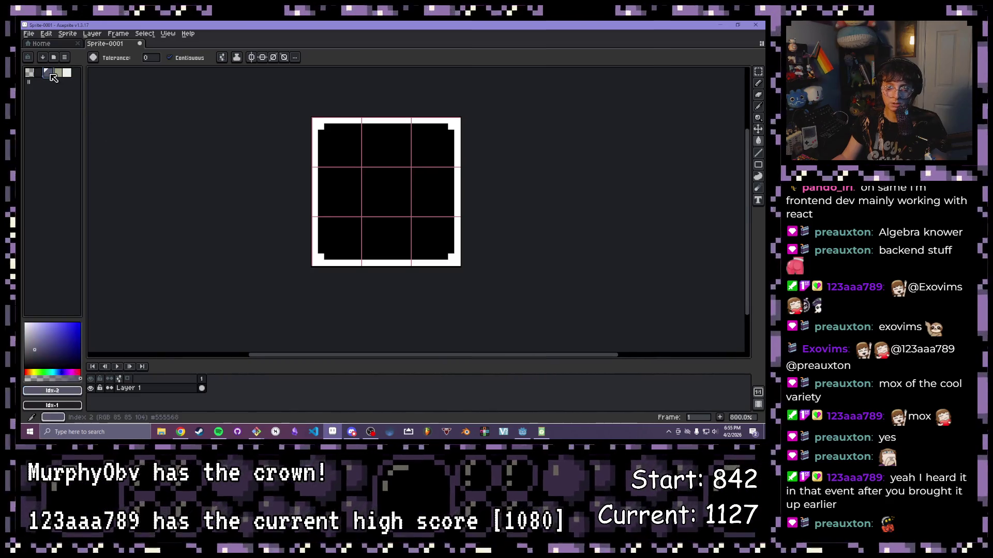
Step: Recheck tan's values (160, 160, 139), then start renaming "blue" to "tan" in colors.gd
double_click(48, 72)
key(Escape)
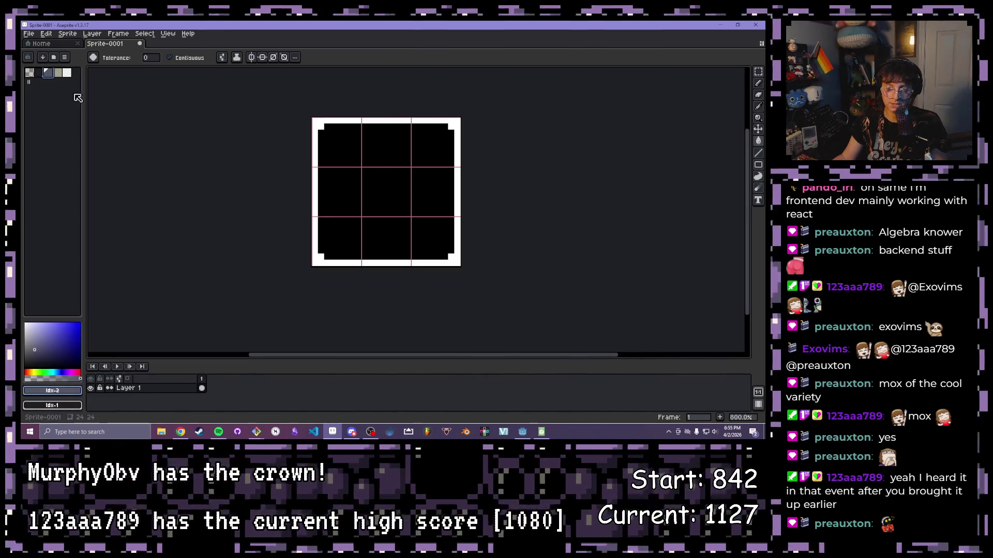
click(57, 73)
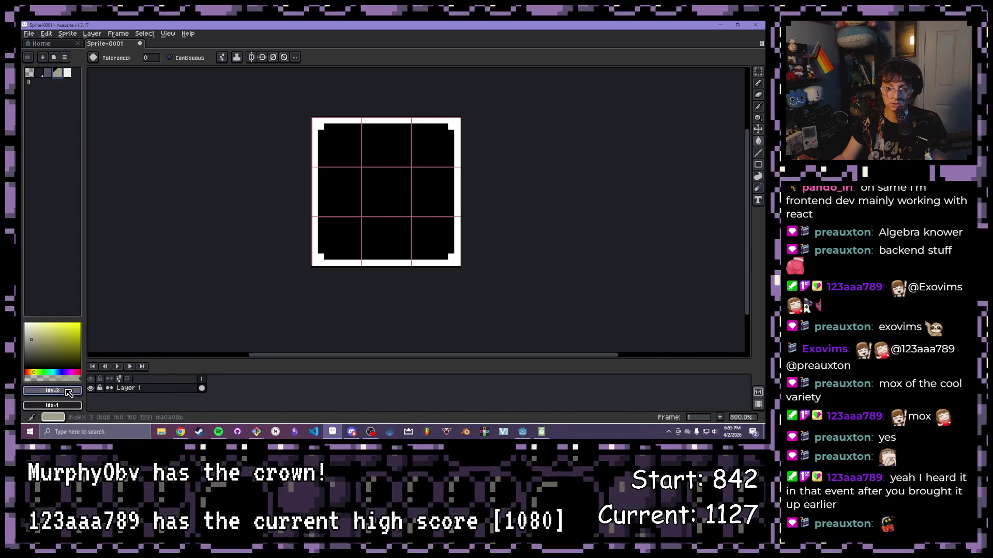
click(68, 391)
key(Escape)
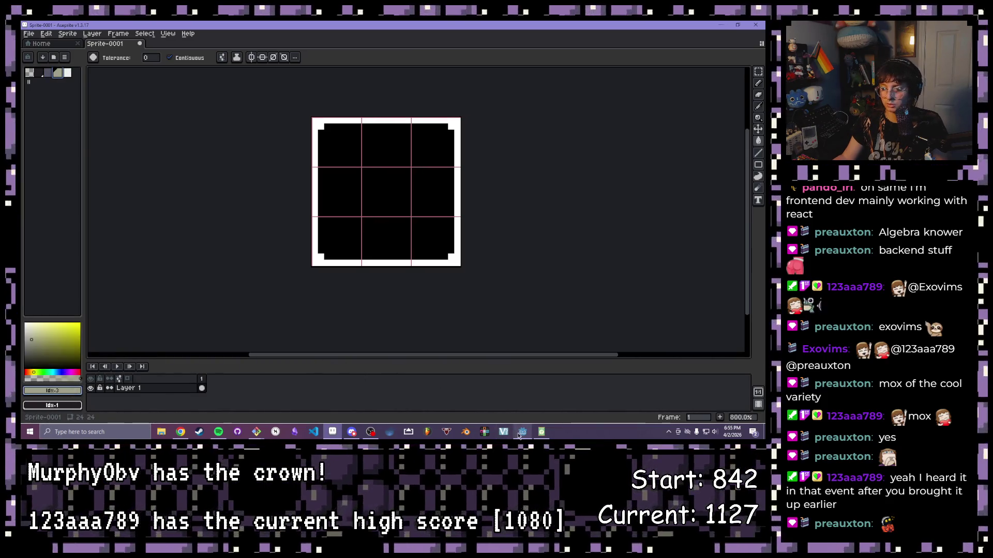
click(520, 433)
key(BackSpace)
key(BackSpace)
key(BackSpace)
Step: Finish the tan key and enter R 160 in its colour picker
text(tan)
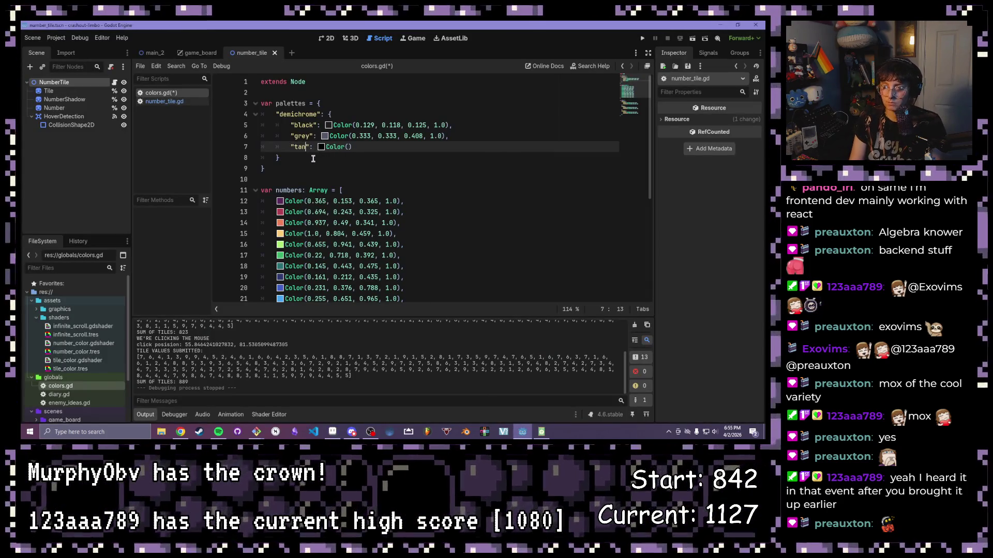
click(350, 147)
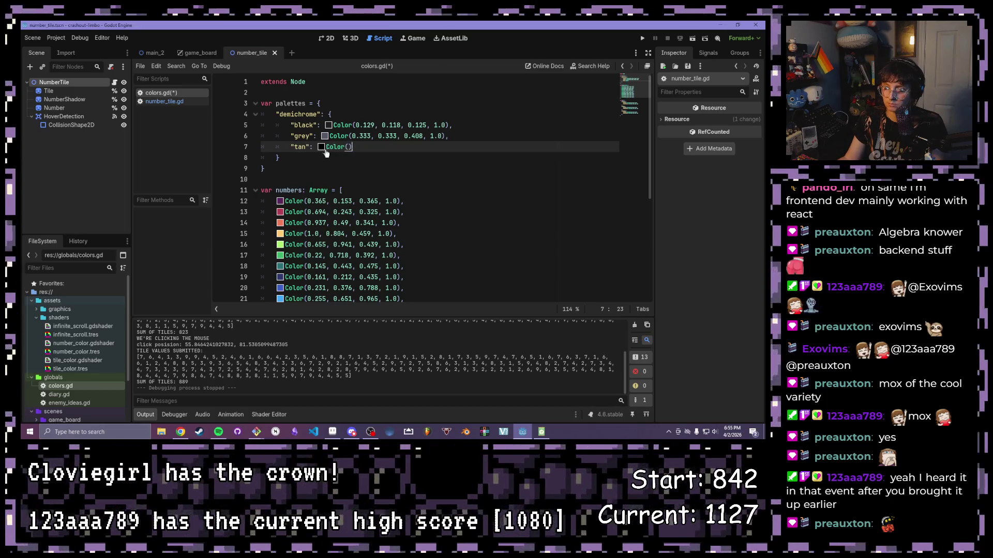
click(322, 147)
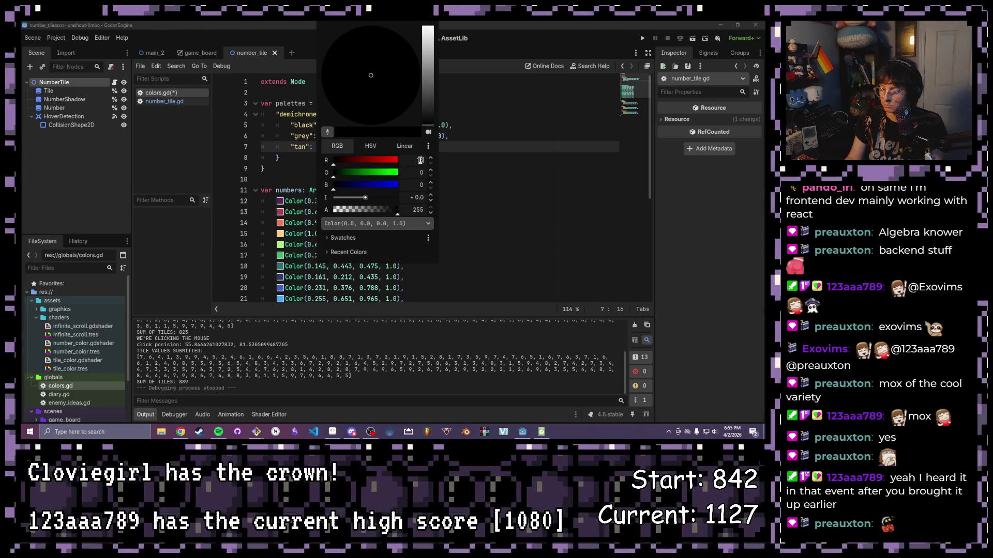
click(420, 161)
text(160)
key(Tab)
key(Tab)
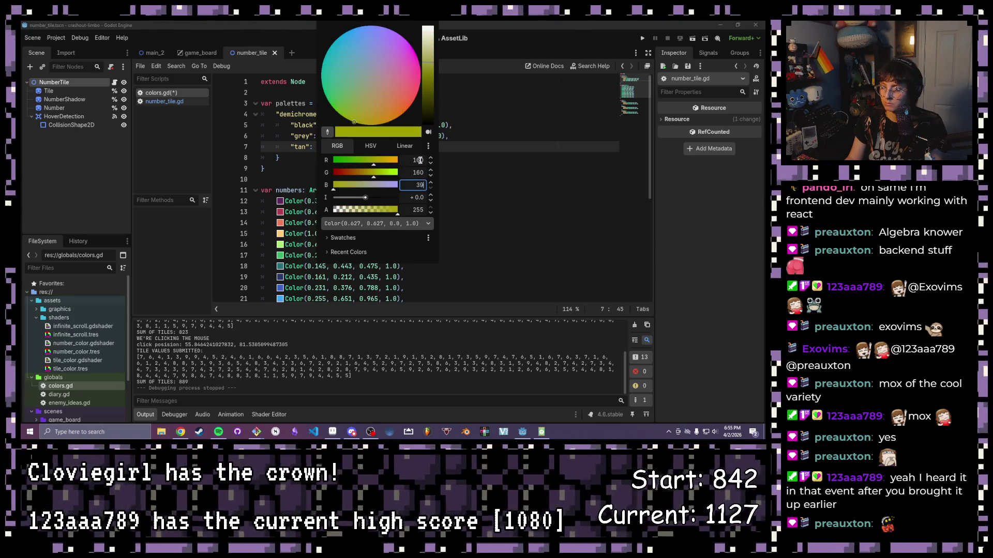
key(Return)
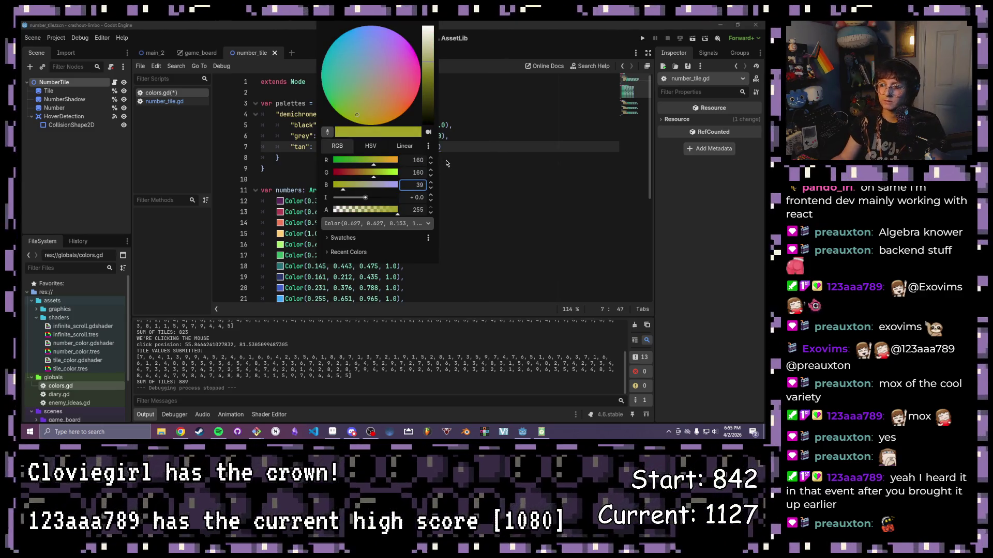
Step: Recheck tan's RGB in Aseprite, correct it to B 139, and start a new entry line
key(alt+Tab)
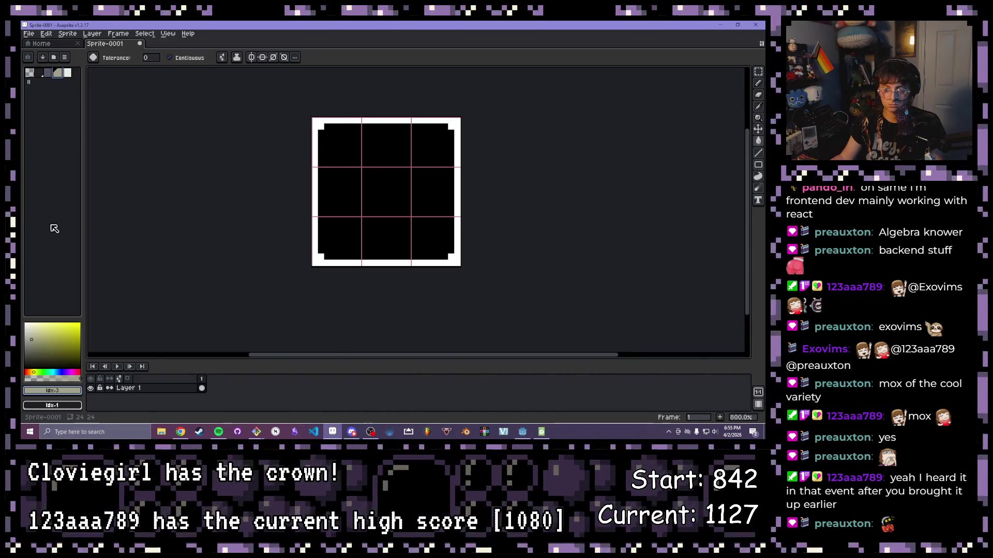
click(44, 389)
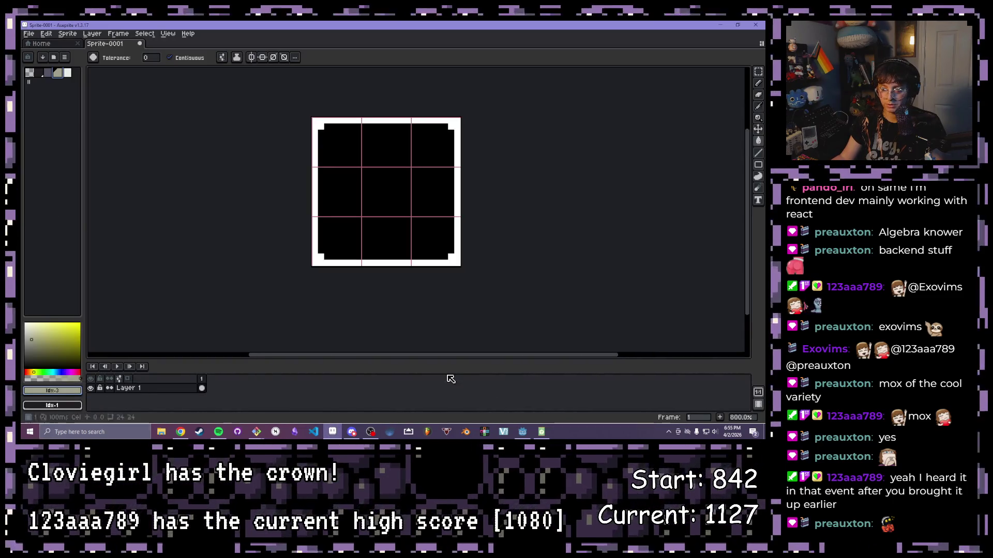
click(59, 391)
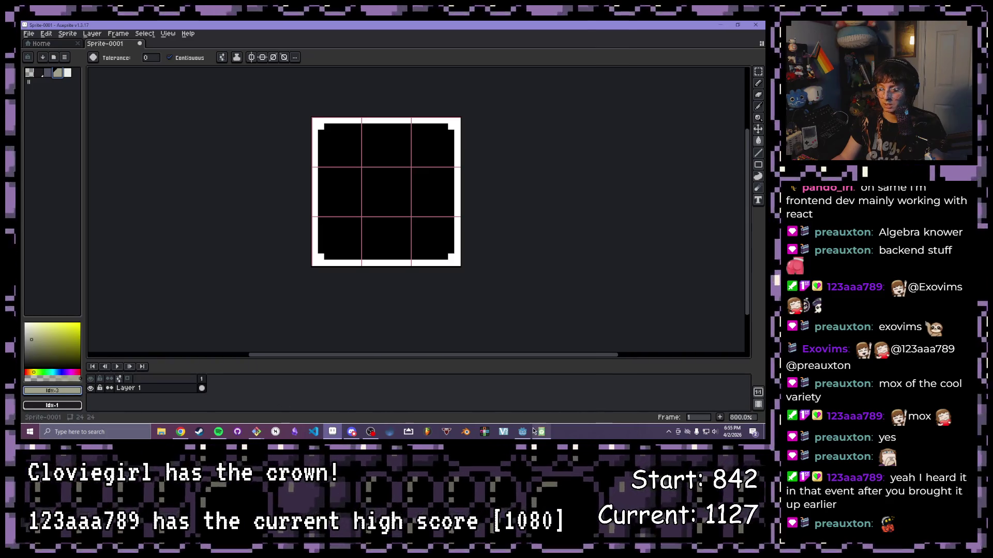
click(521, 433)
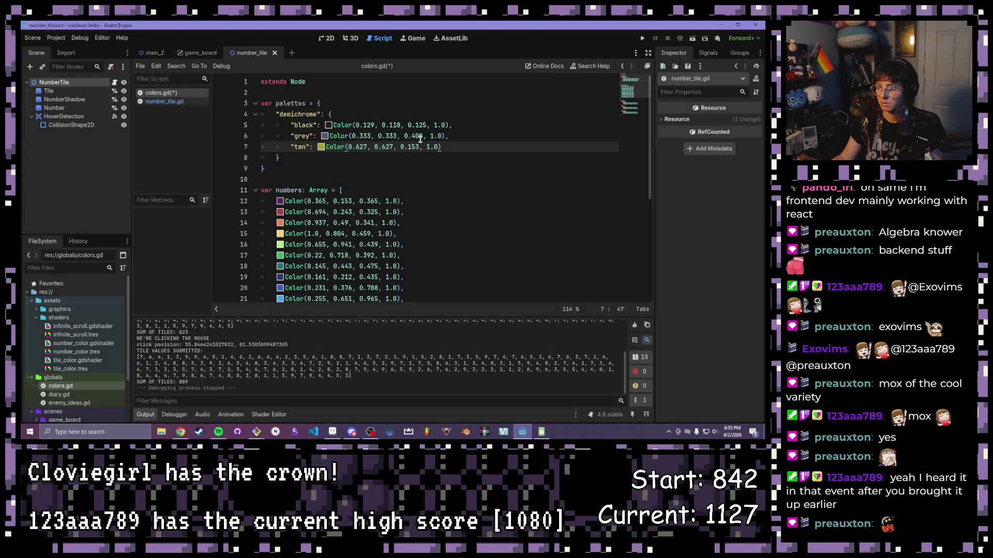
click(321, 147)
text(139)
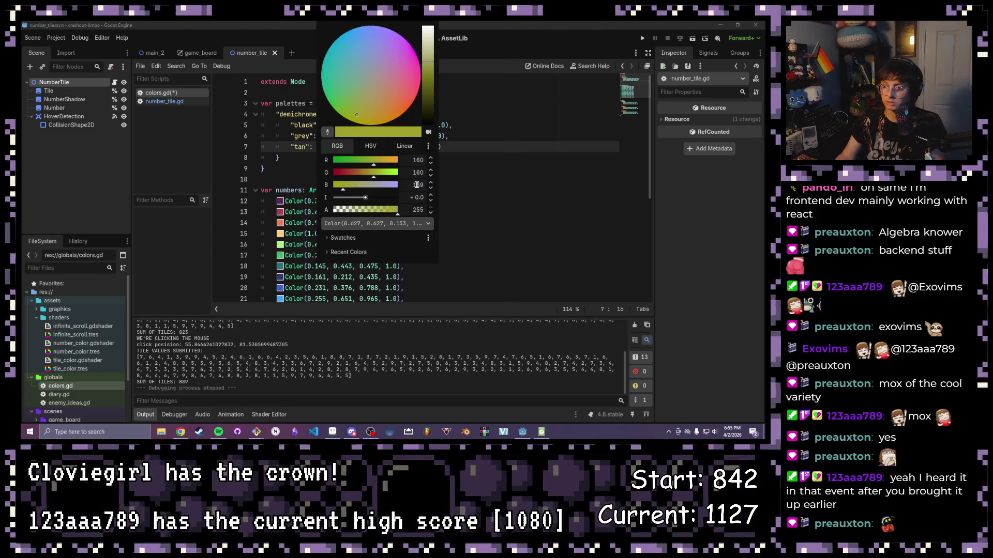
click(486, 151)
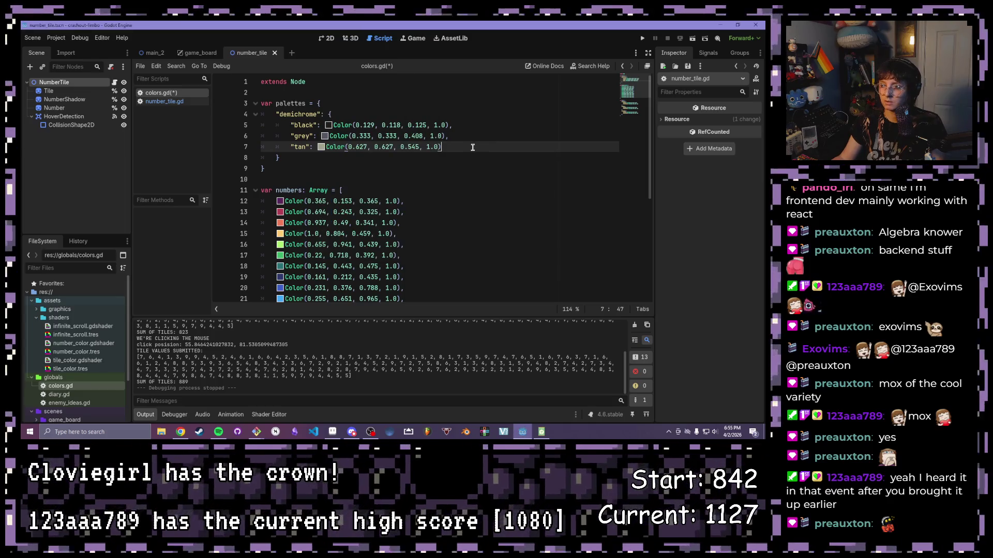
text(,)
key(Return)
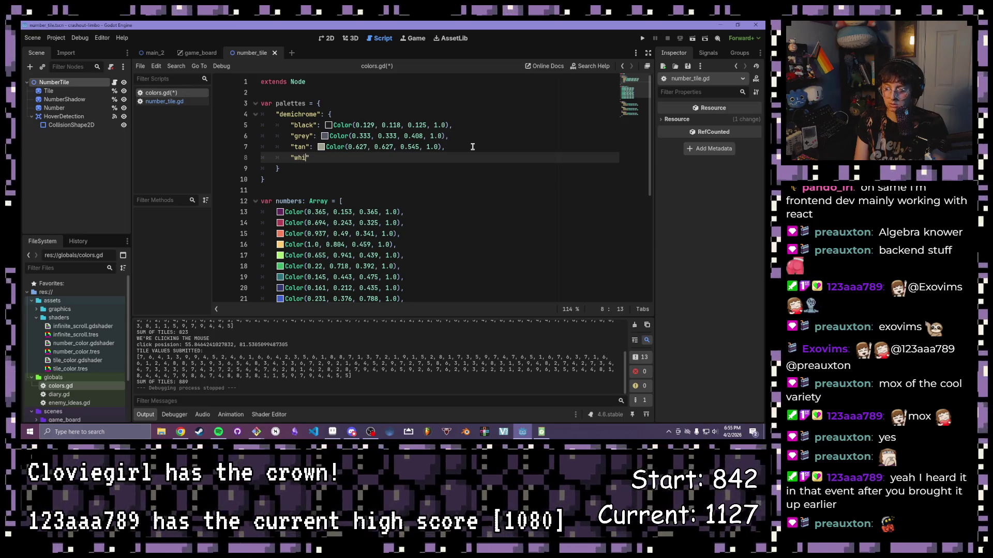
Step: Type the opening of white's Color( and look up white's RGB values in Aseprite
text(: Color()
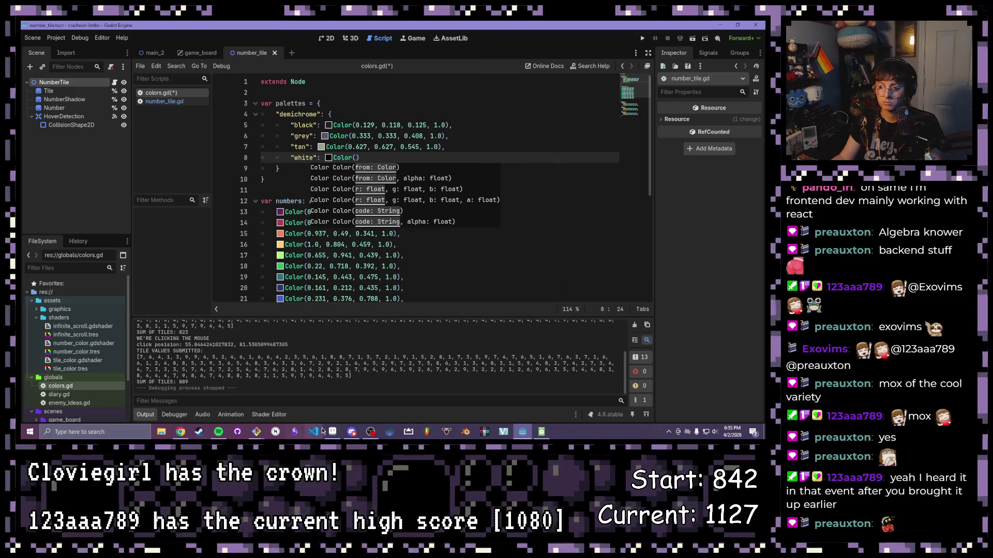
click(333, 433)
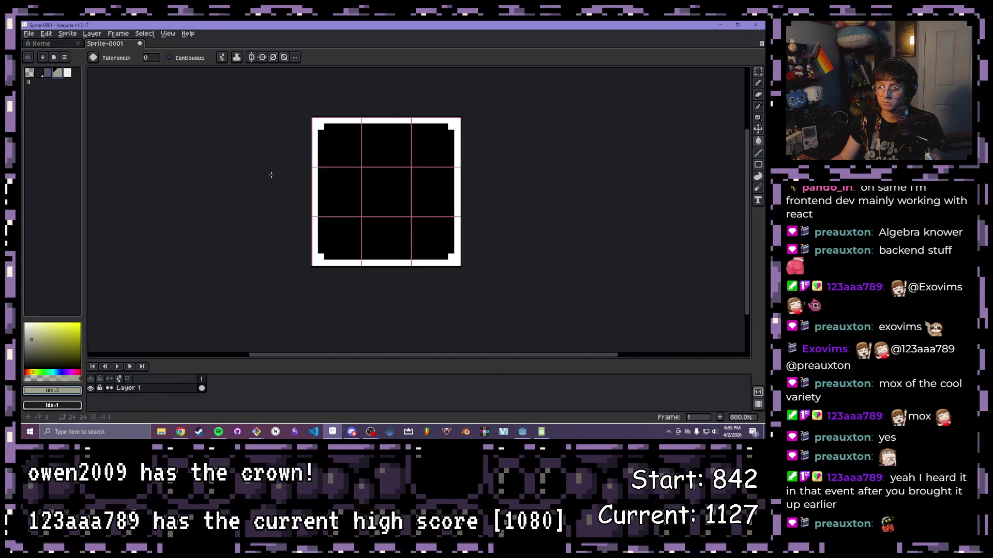
click(67, 72)
click(63, 391)
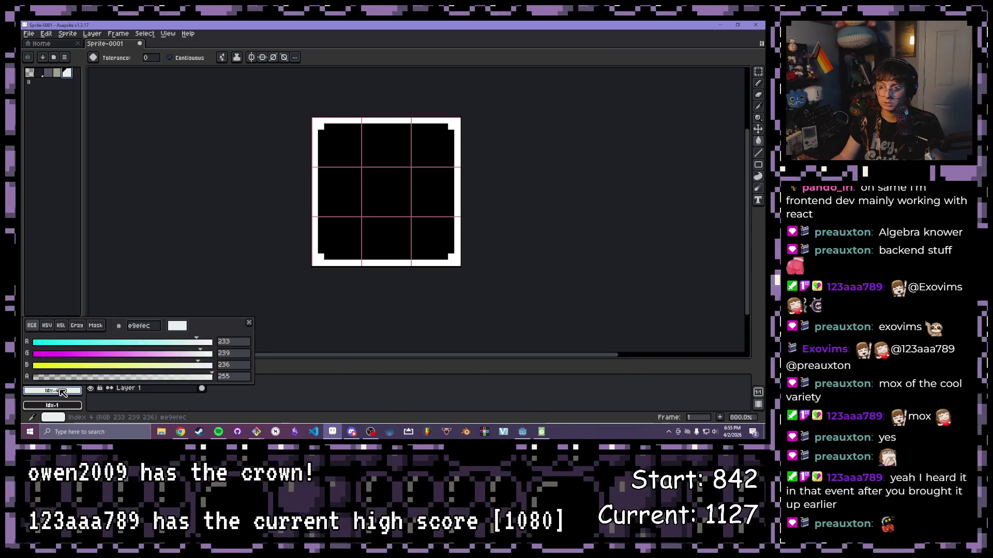
click(63, 393)
click(72, 394)
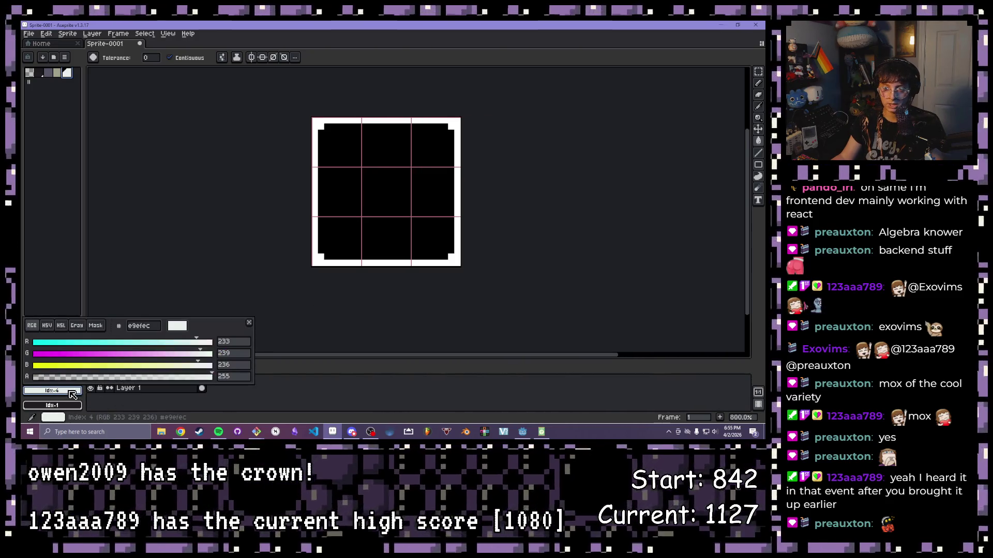
click(468, 378)
click(518, 437)
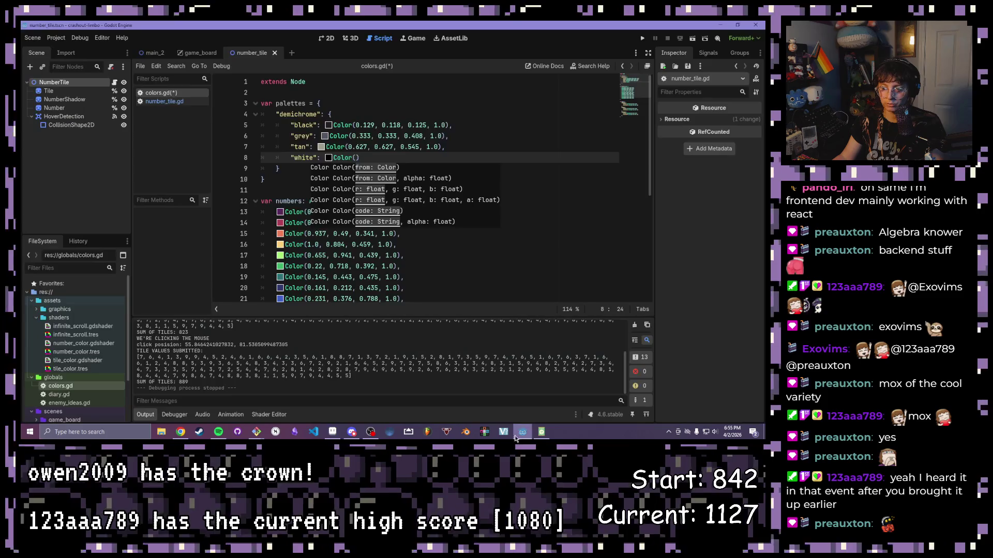
Step: Enter 239, 233 and 236 as white's RGB in the colour picker
click(329, 159)
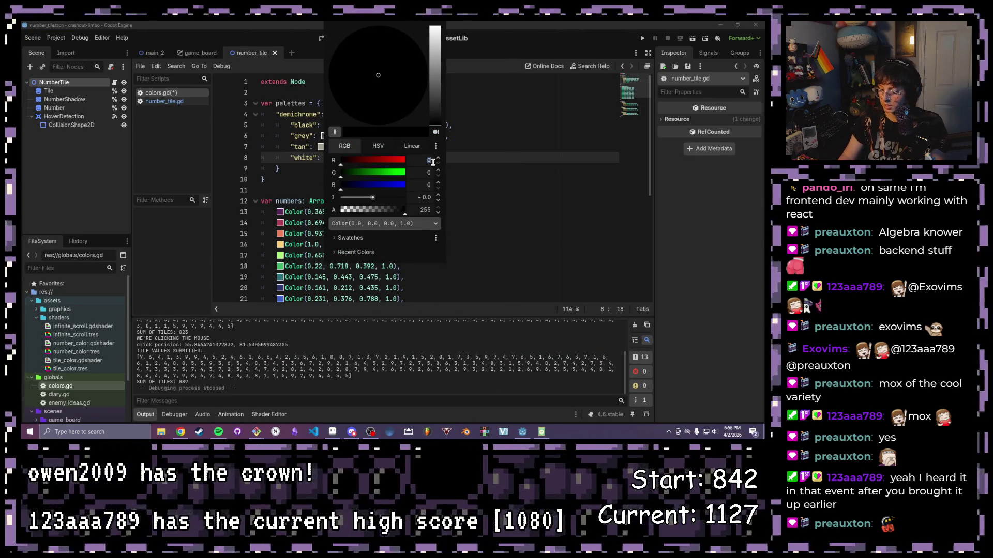
text(239)
key(Tab)
text(233)
key(Tab)
text(236)
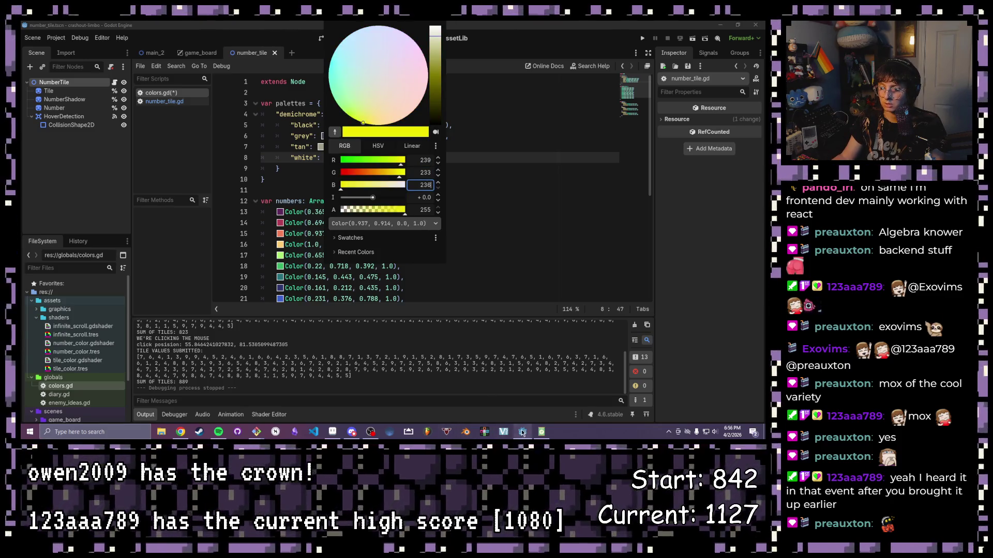
Step: Recheck white in Aseprite and correct its colour to R 233, G 239, B 236
click(523, 432)
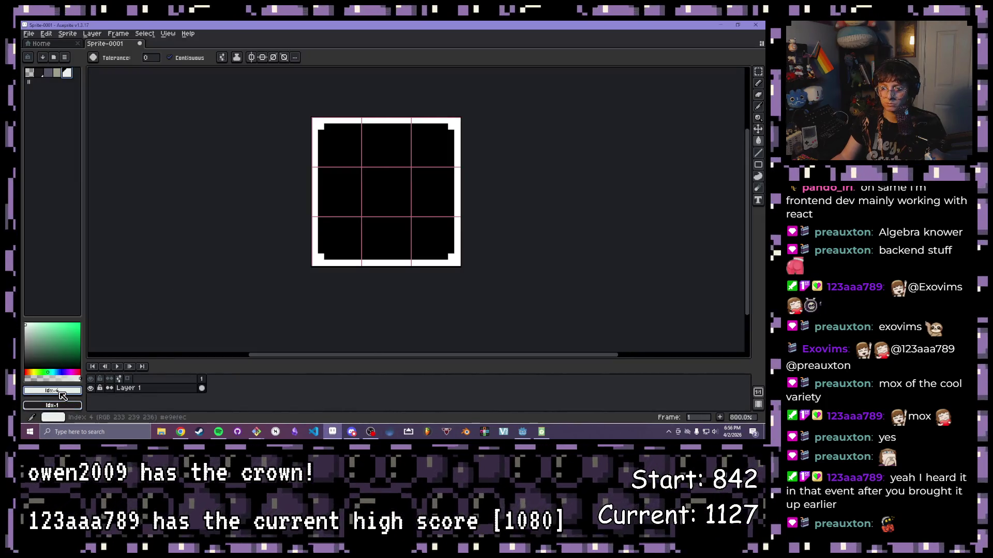
click(60, 393)
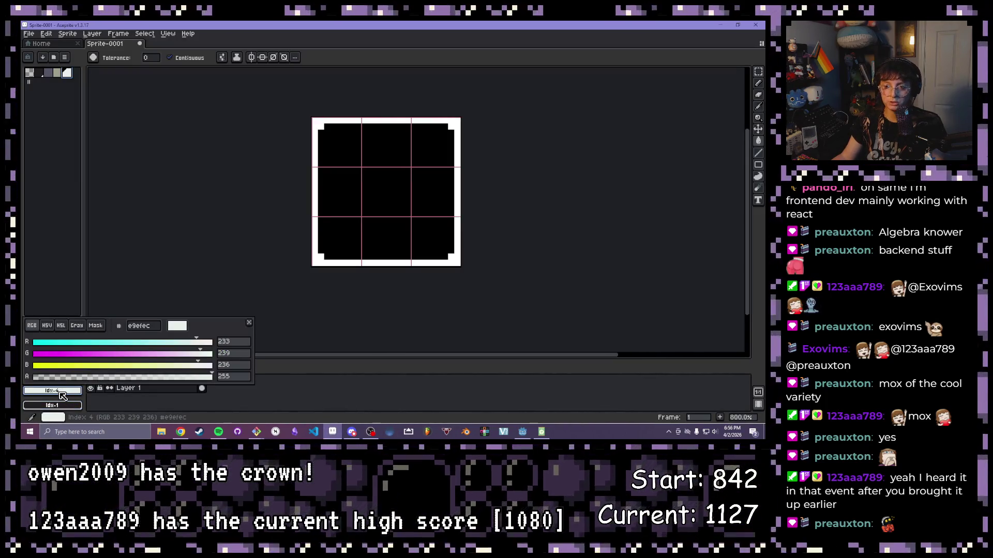
mouse_move(523, 437)
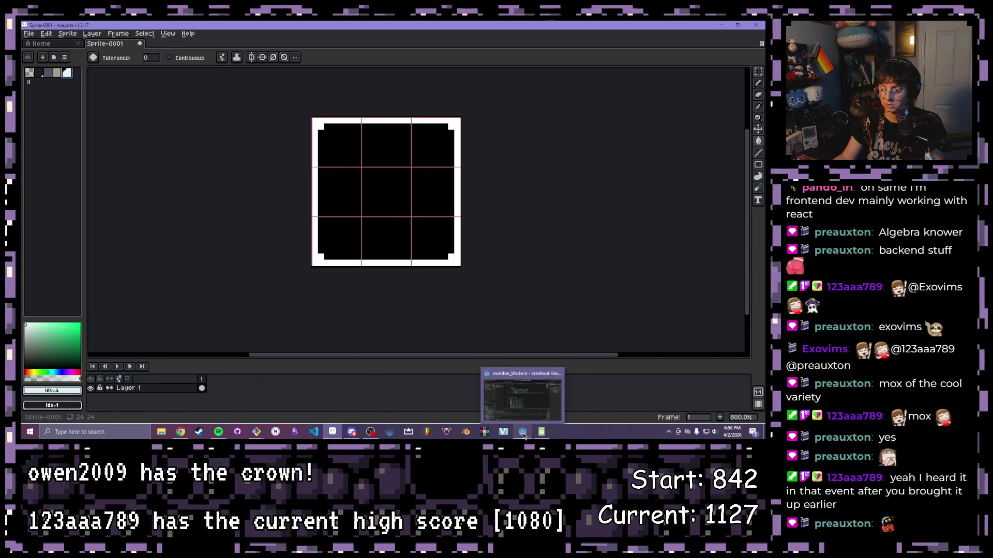
click(69, 392)
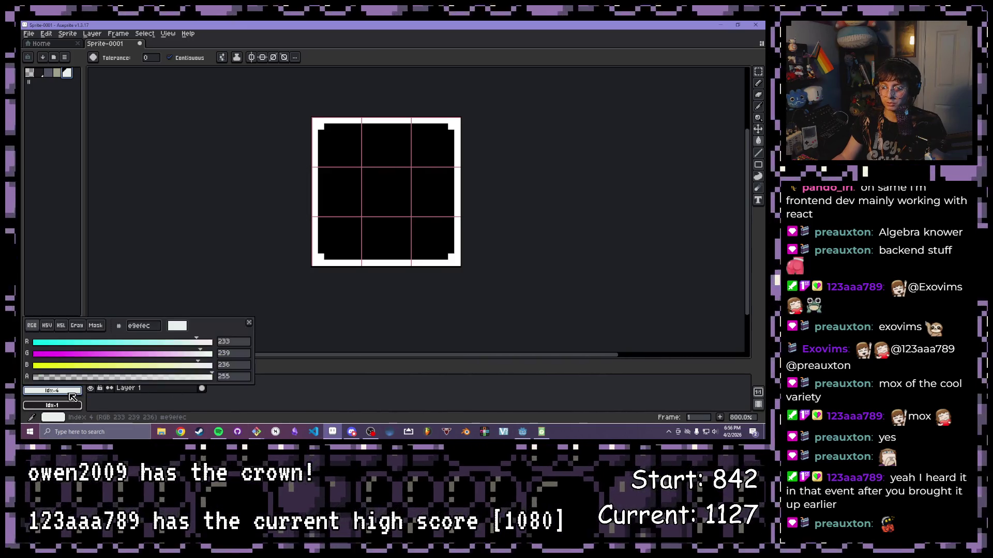
click(522, 432)
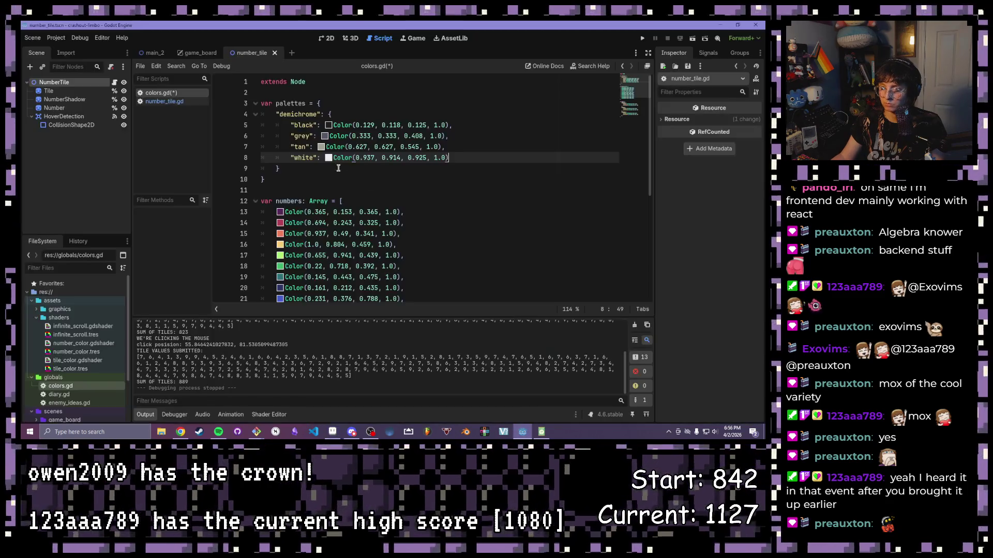
click(328, 157)
double_click(429, 161)
text(233)
key(Tab)
text(239)
key(Return)
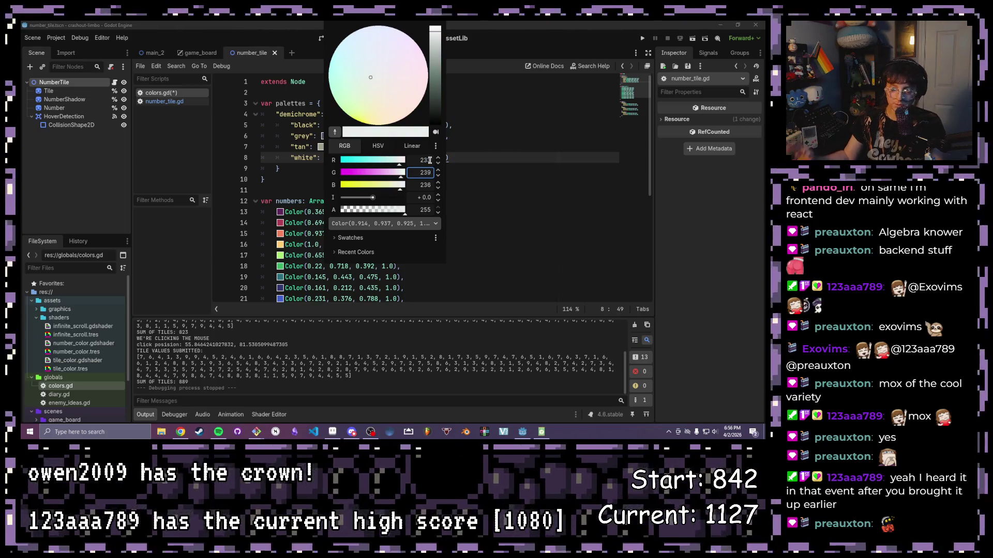
click(465, 155)
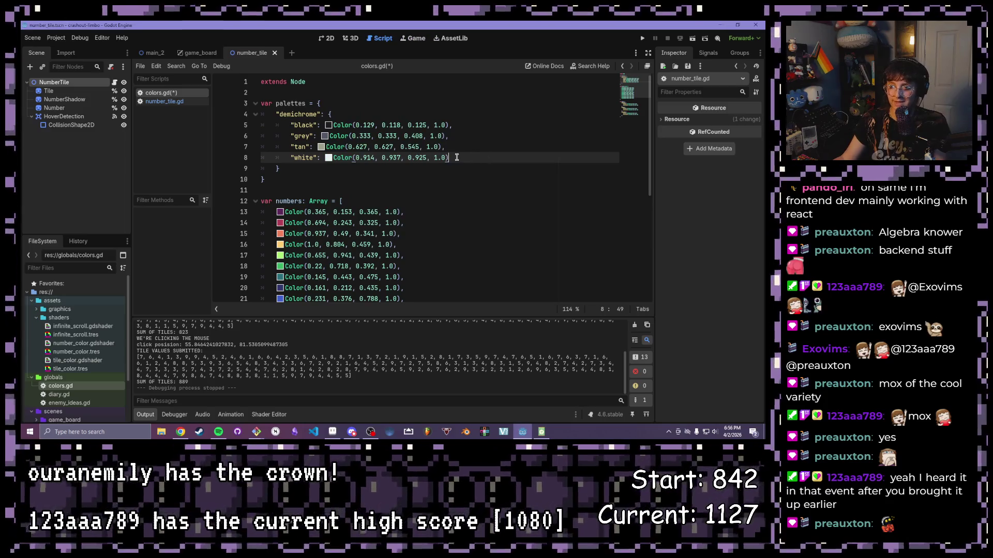
key(Down)
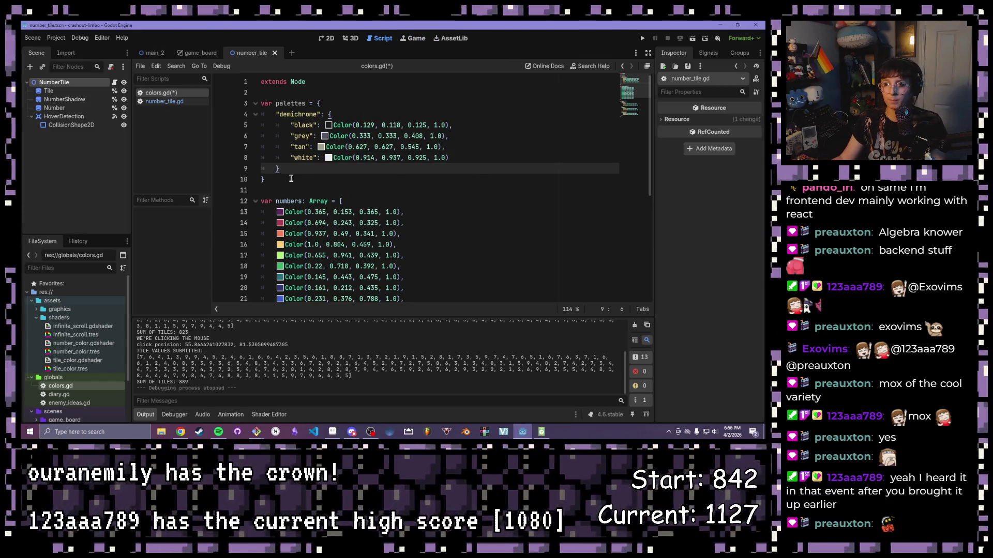
click(280, 103)
drag(276, 115, 350, 158)
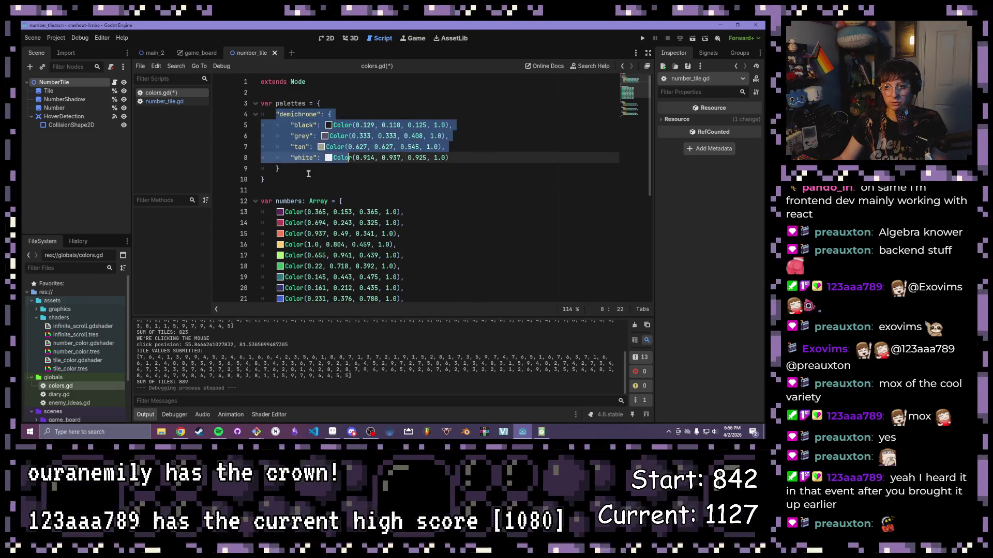
click(306, 171)
scroll(305, 171, down, 4)
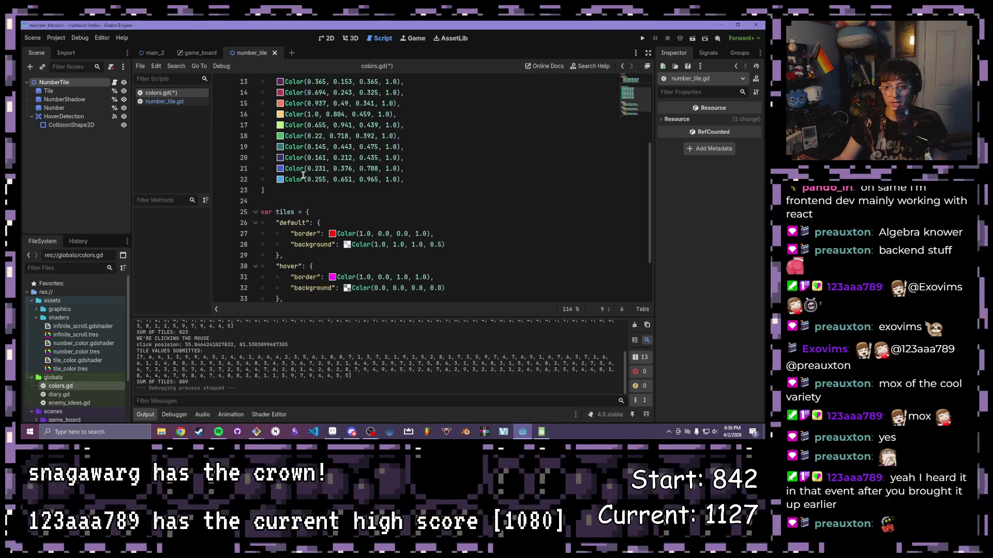
scroll(277, 179, up, 1)
scroll(277, 179, down, 5)
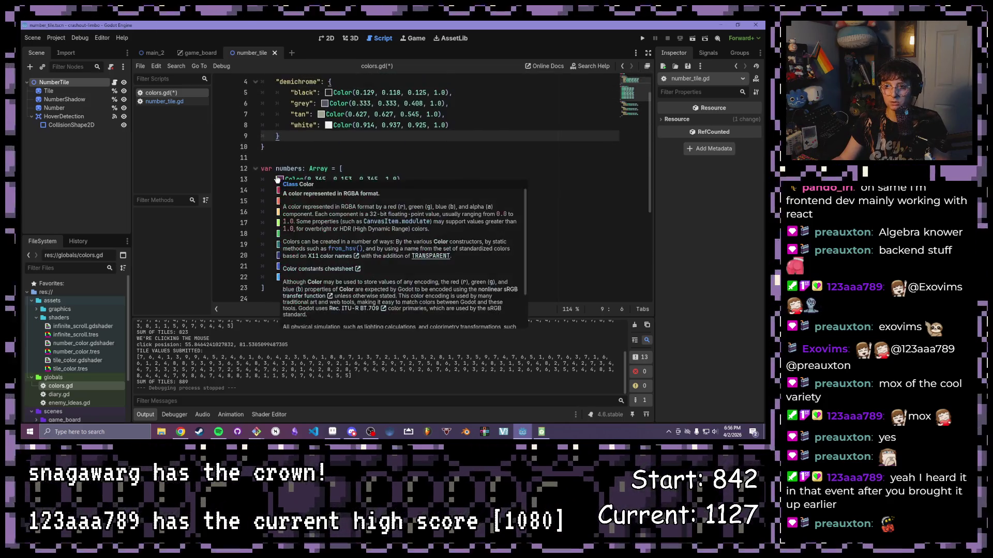
scroll(277, 179, up, 5)
scroll(276, 178, down, 3)
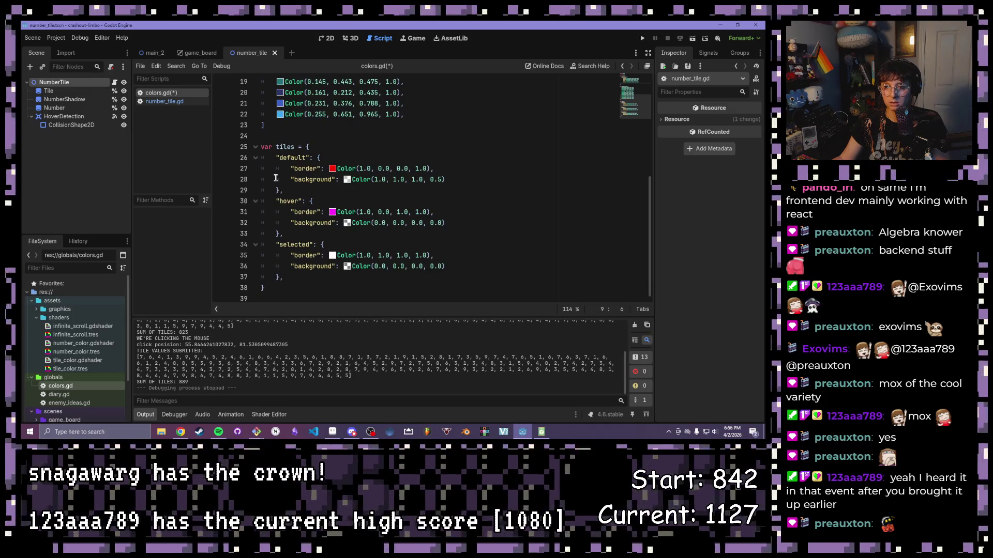
drag(435, 168, 328, 169)
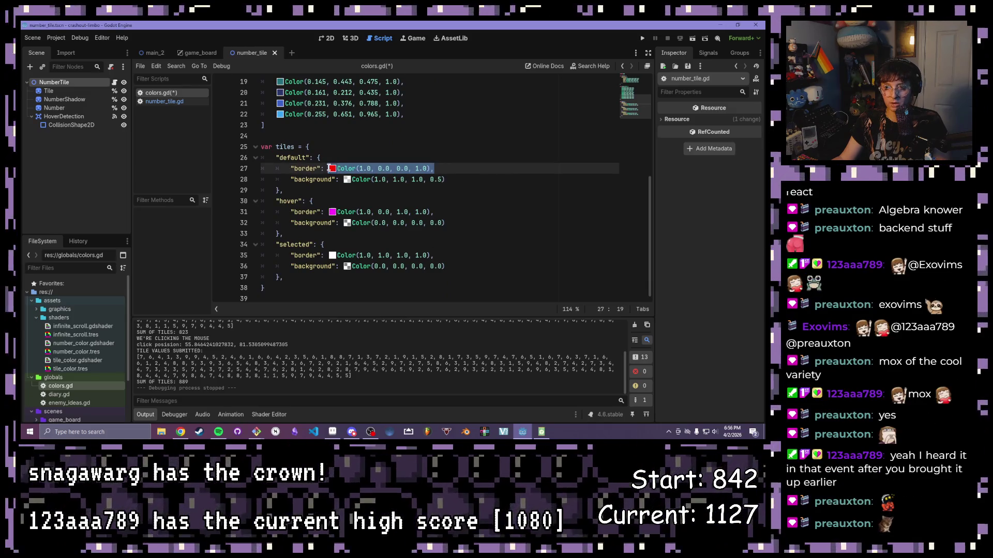
click(441, 137)
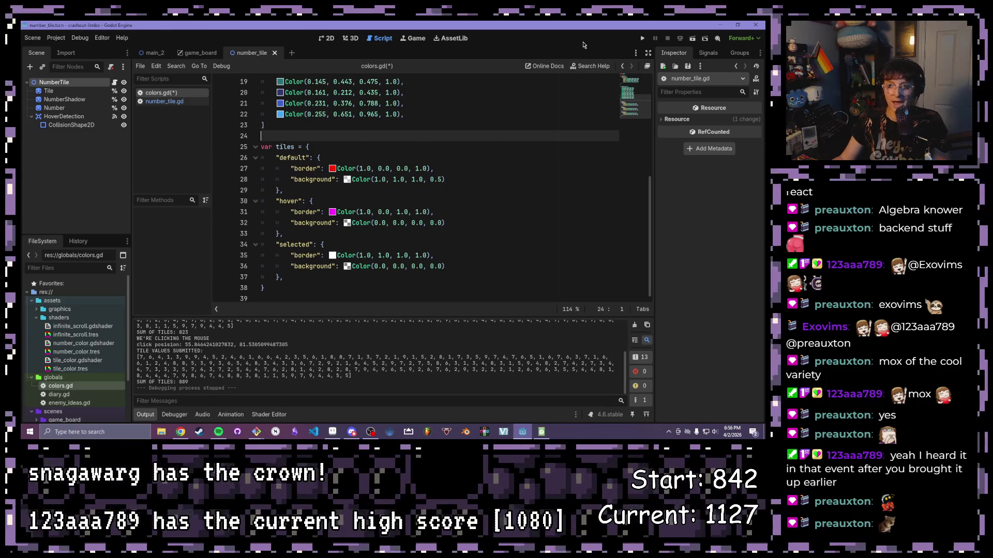
Step: Run the project, box-select a 9×5 then a 3×3 block of tiles, and stop the game
click(642, 39)
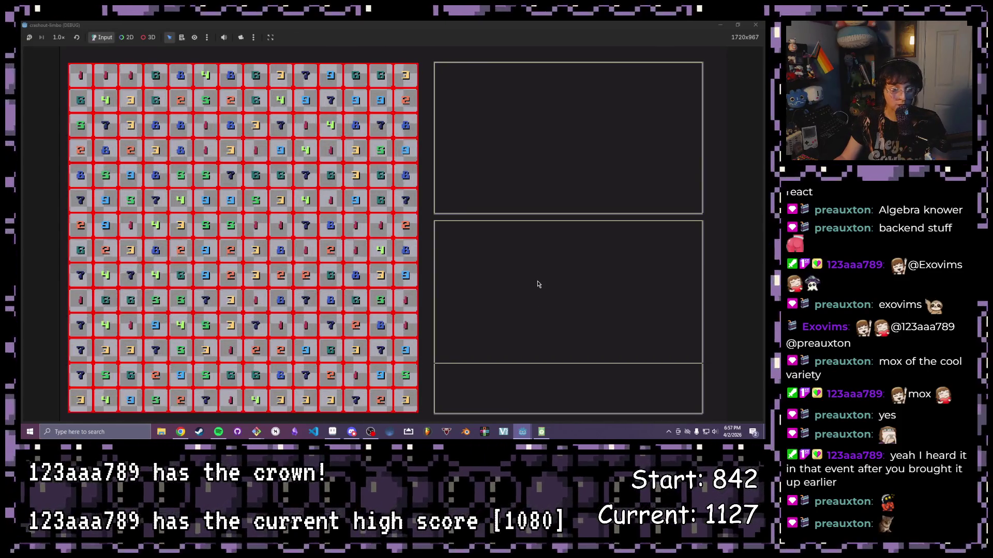
drag(130, 176, 331, 275)
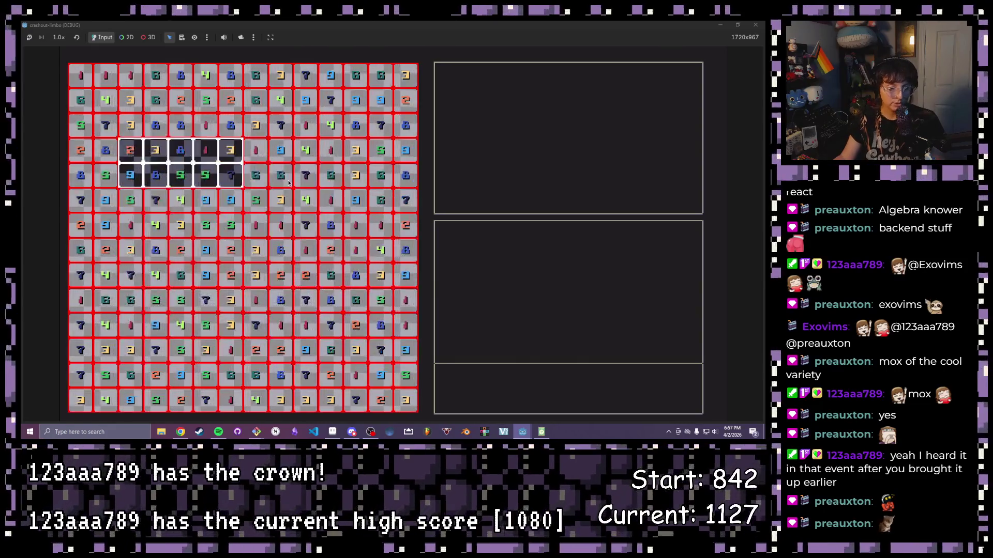
mouse_move(179, 225)
mouse_down()
mouse_move(130, 176)
mouse_move(80, 75)
mouse_up()
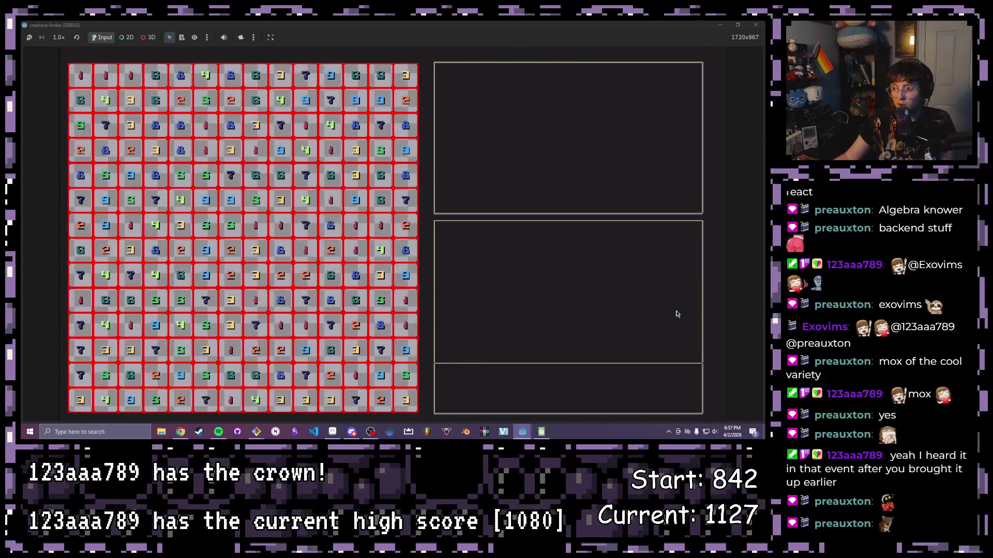
key(F8)
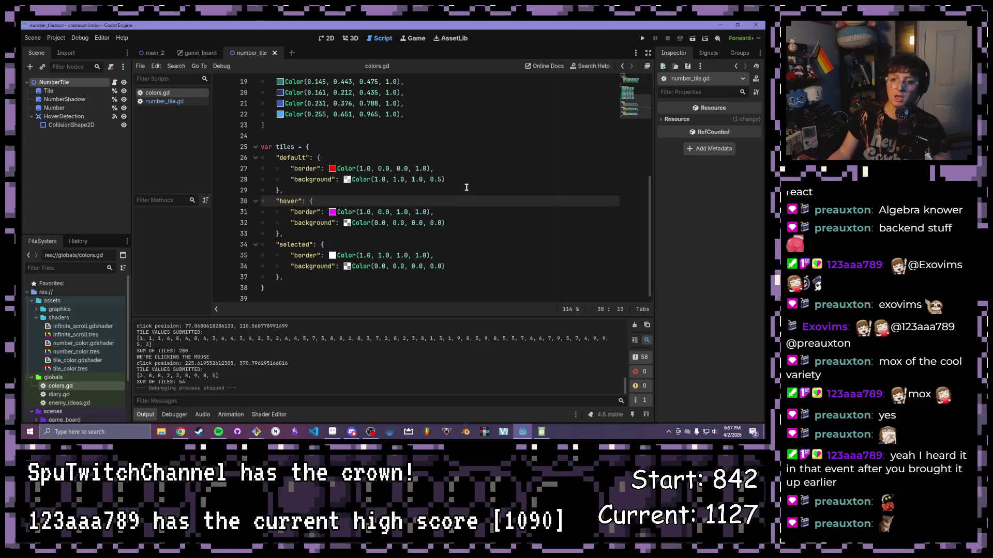
Step: Scroll up in colors.gd and place the caret on line 13
scroll(458, 201, up, 3)
click(469, 202)
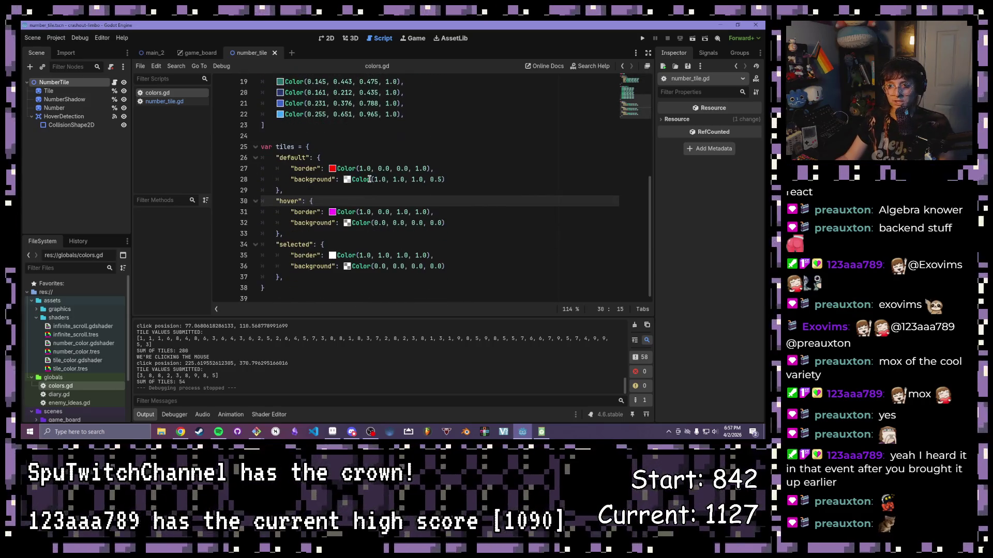
scroll(399, 211, up, 5)
click(401, 212)
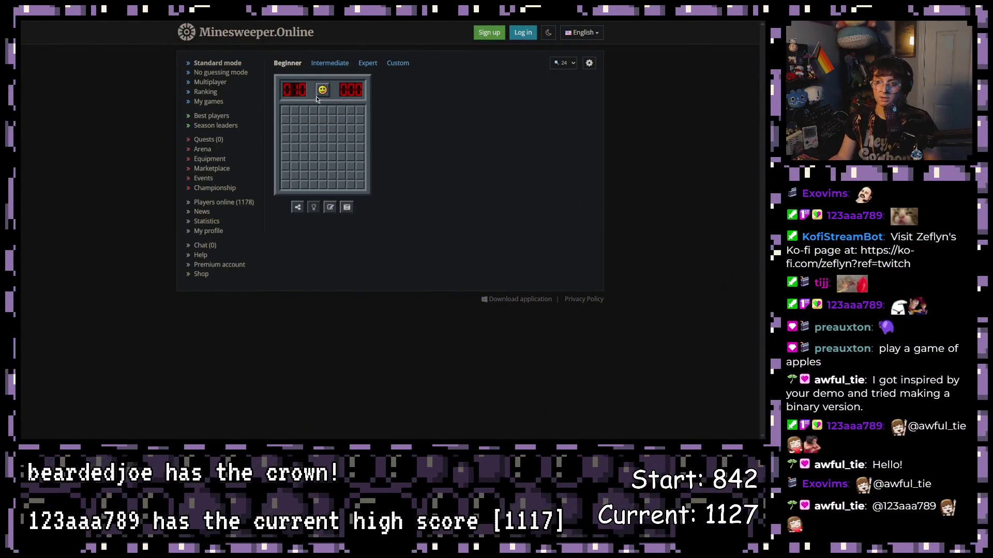
Step: Zoom the page in, then play two quick Beginner attempts that hit mines and restart
key(ctrl+plus)
key(ctrl+plus)
key(ctrl+plus)
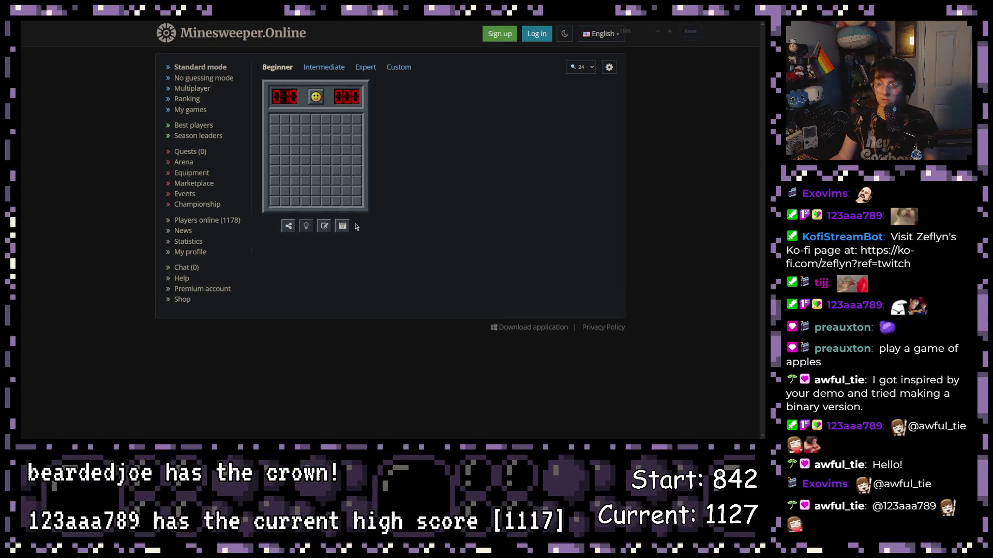
key(ctrl+plus)
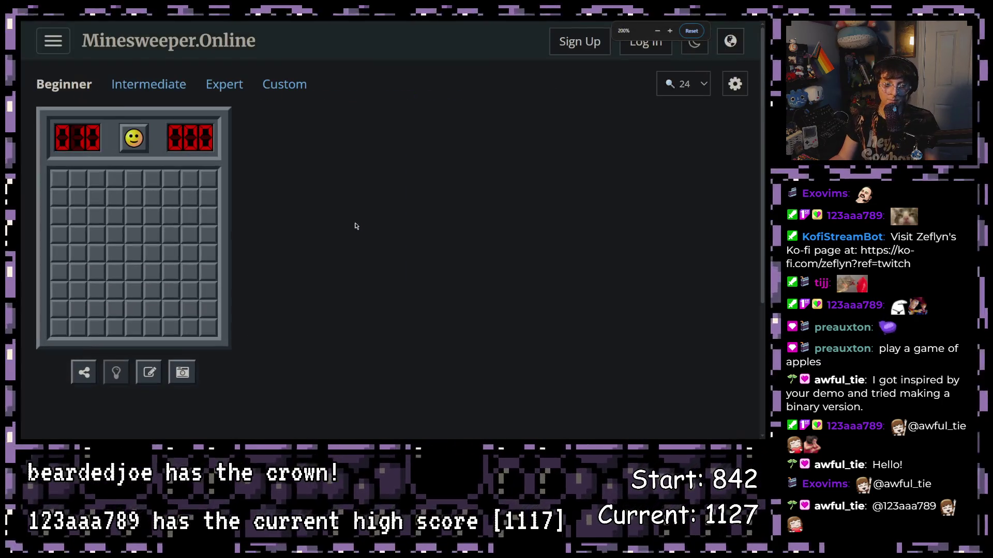
key(ctrl+minus)
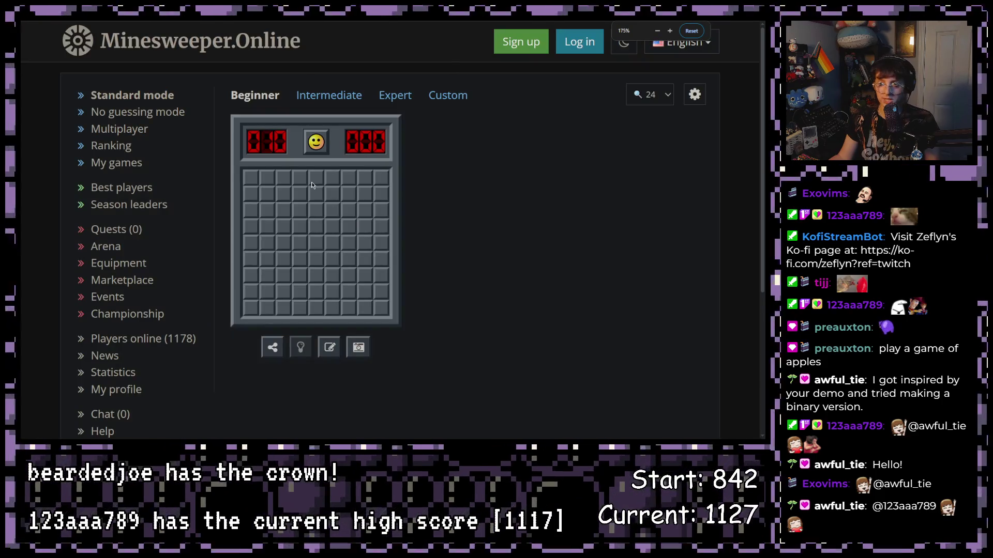
click(316, 229)
click(267, 195)
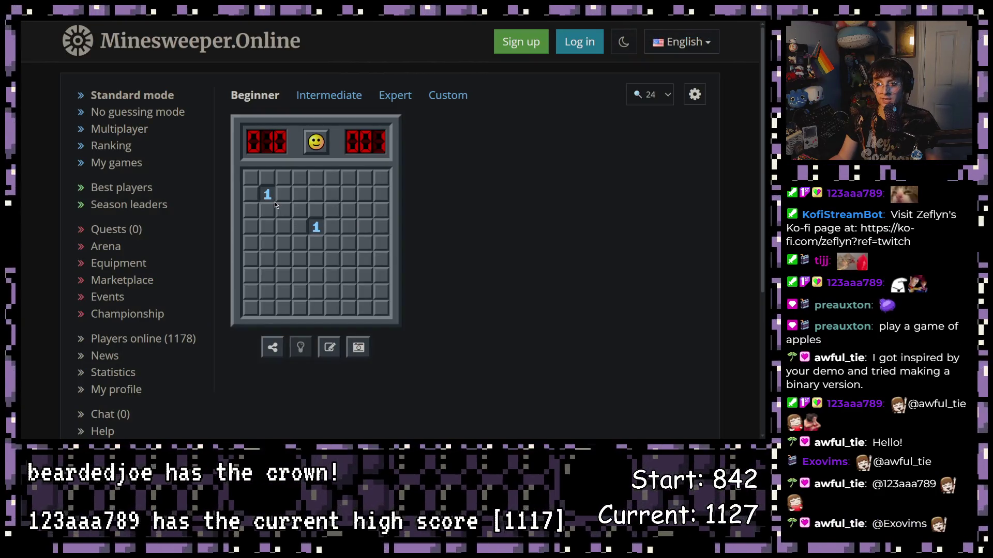
click(283, 196)
right_click(251, 211)
right_click(300, 227)
click(288, 229)
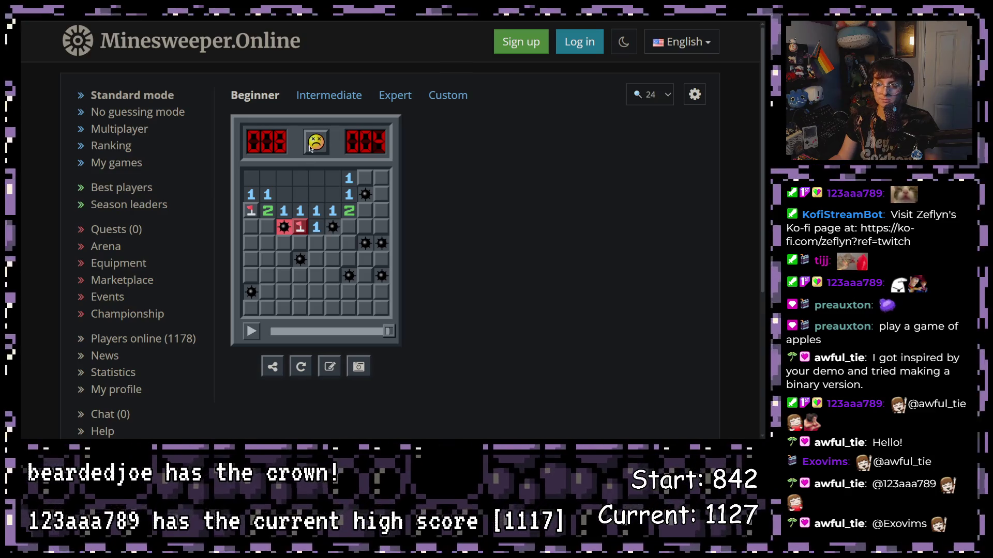
key(F2)
click(315, 227)
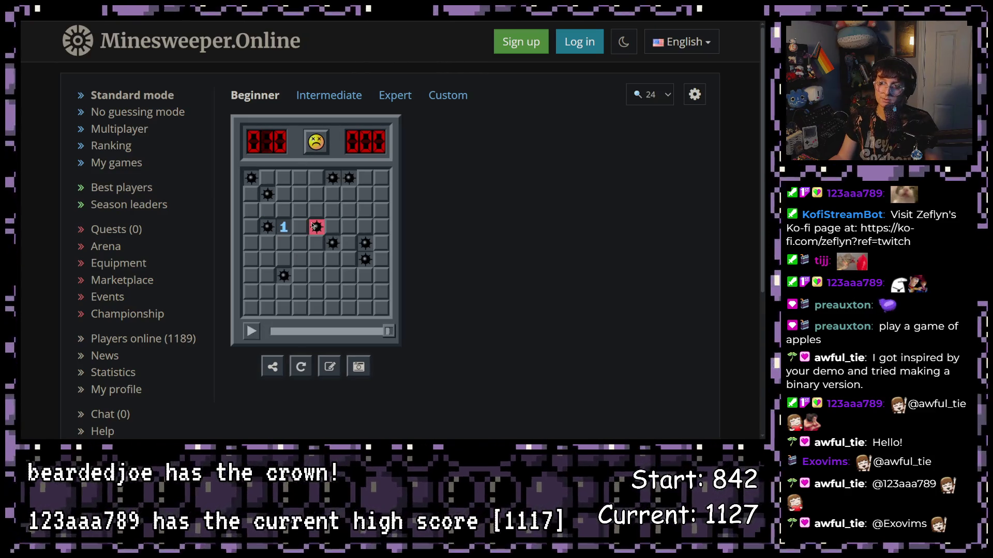
click(318, 144)
Step: Open a large area on a fresh board and clear the middle column and right edge
click(329, 206)
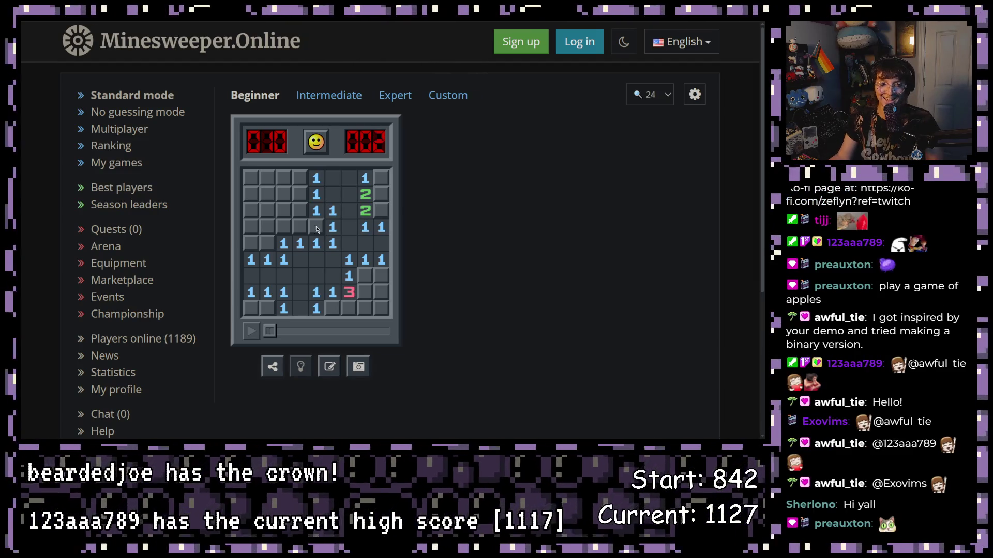
right_click(317, 229)
click(296, 229)
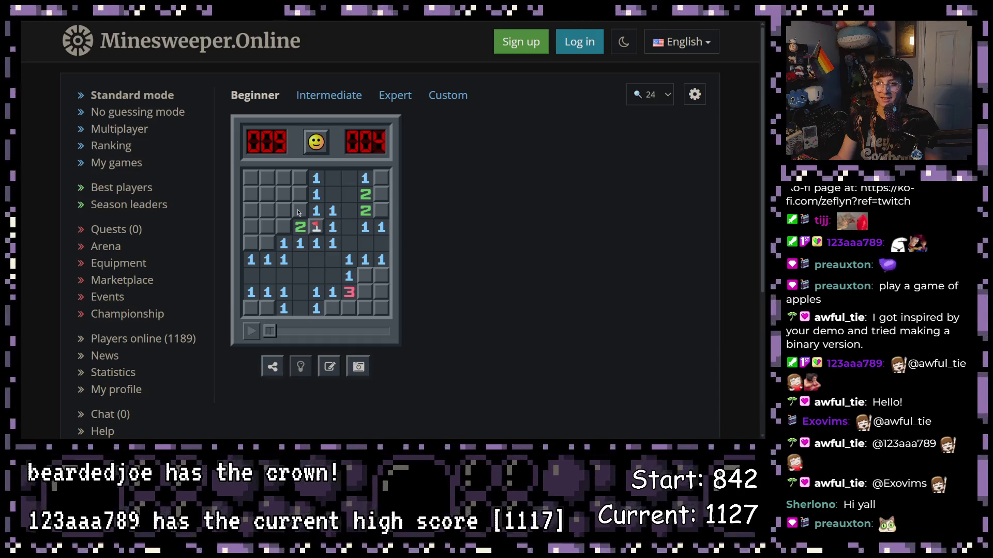
click(298, 212)
click(299, 195)
right_click(299, 179)
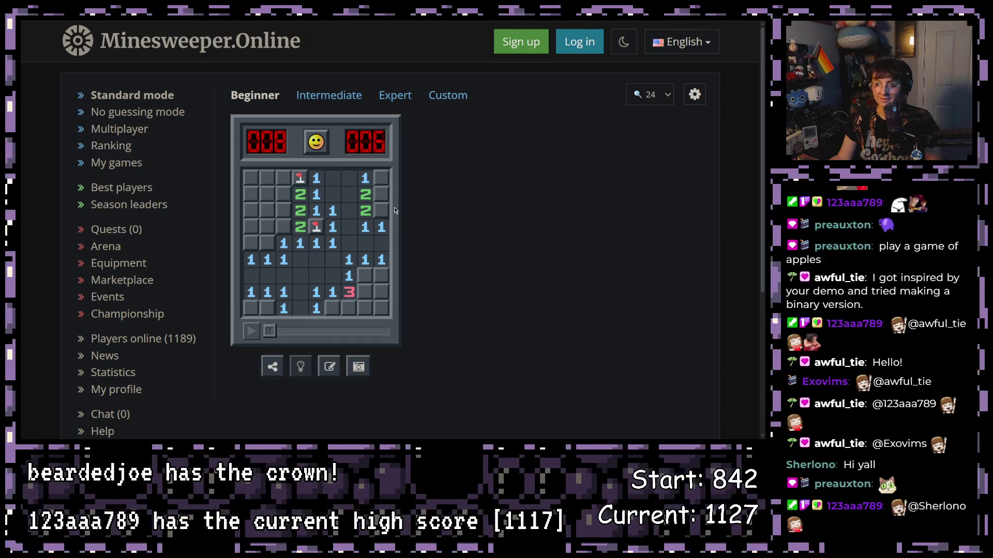
right_click(381, 211)
right_click(382, 195)
click(382, 178)
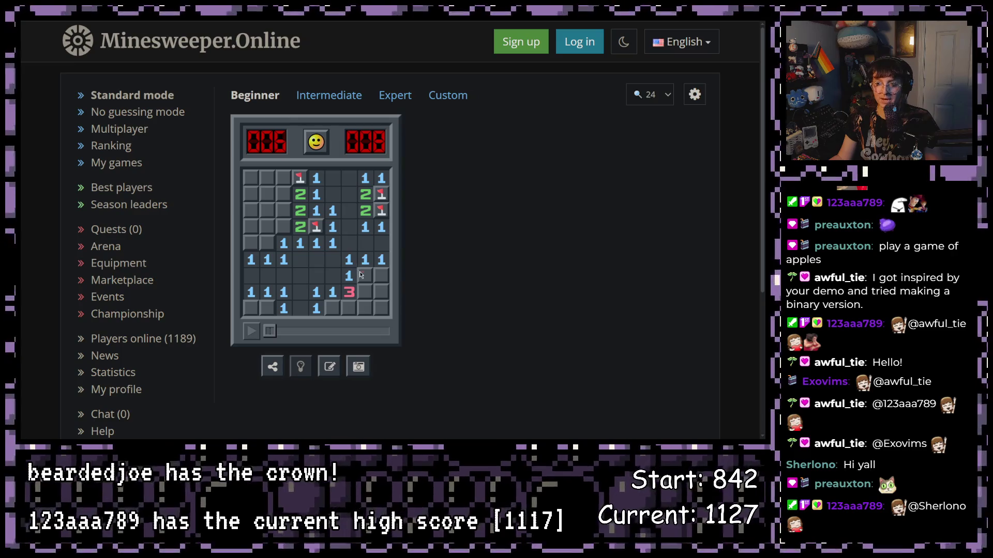
right_click(364, 276)
click(381, 275)
click(381, 292)
click(366, 292)
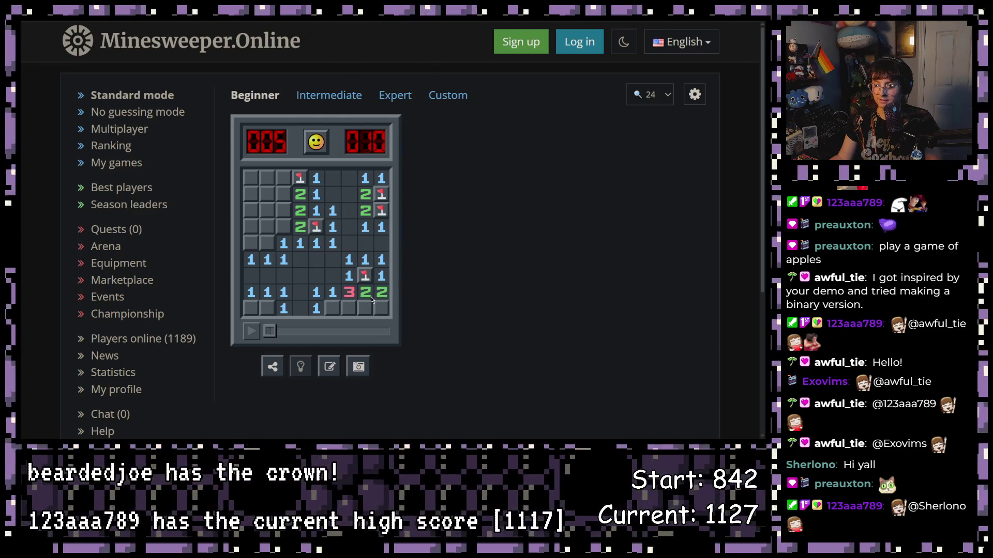
Step: Clear the bottom row and left side, flagging the last mine to win in 23.320 seconds
right_click(332, 309)
click(349, 309)
right_click(369, 314)
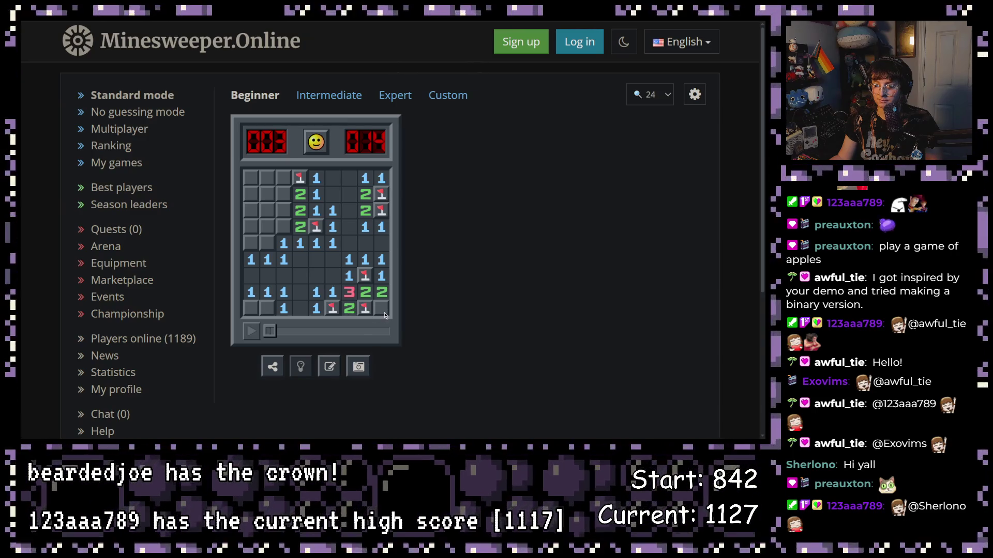
click(383, 312)
right_click(267, 310)
click(250, 310)
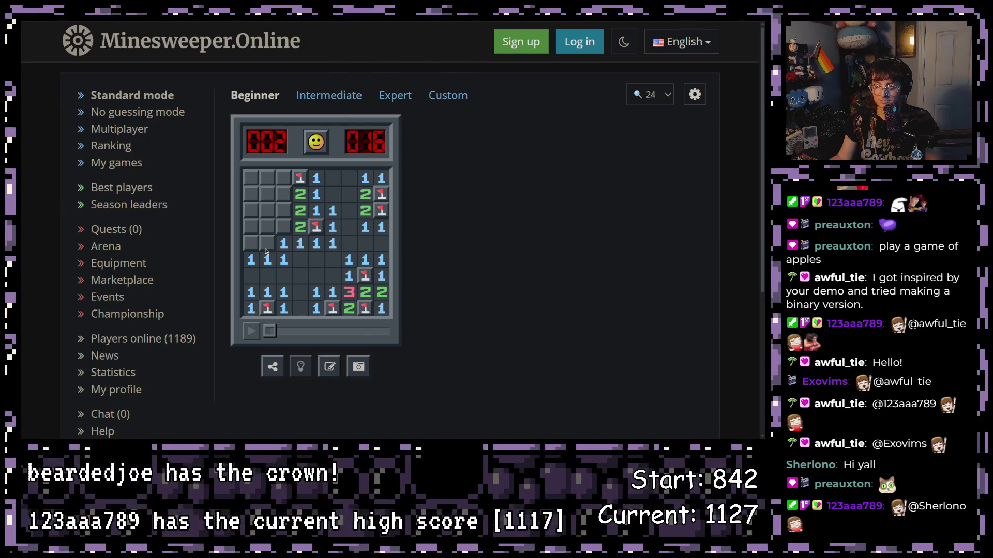
right_click(265, 250)
click(251, 245)
click(252, 213)
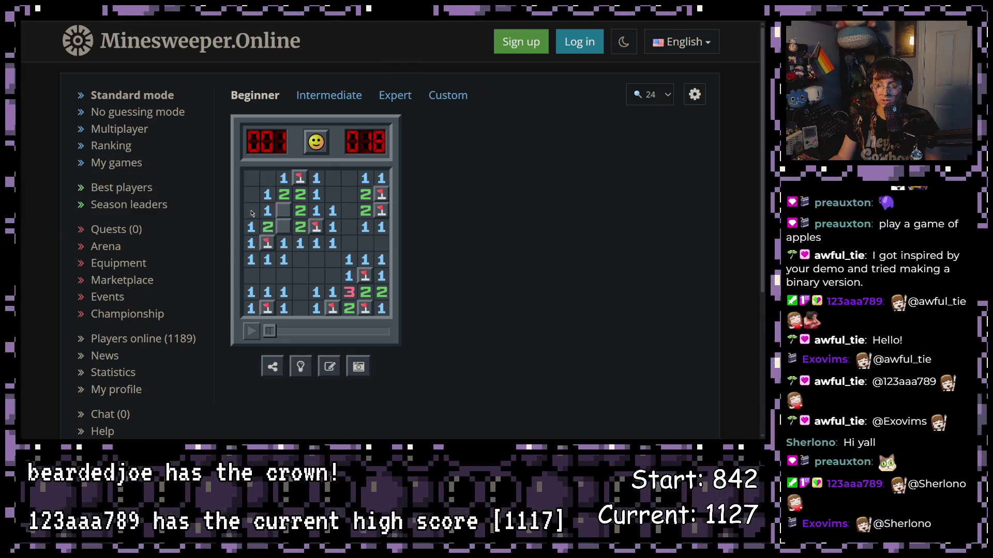
right_click(284, 209)
click(285, 230)
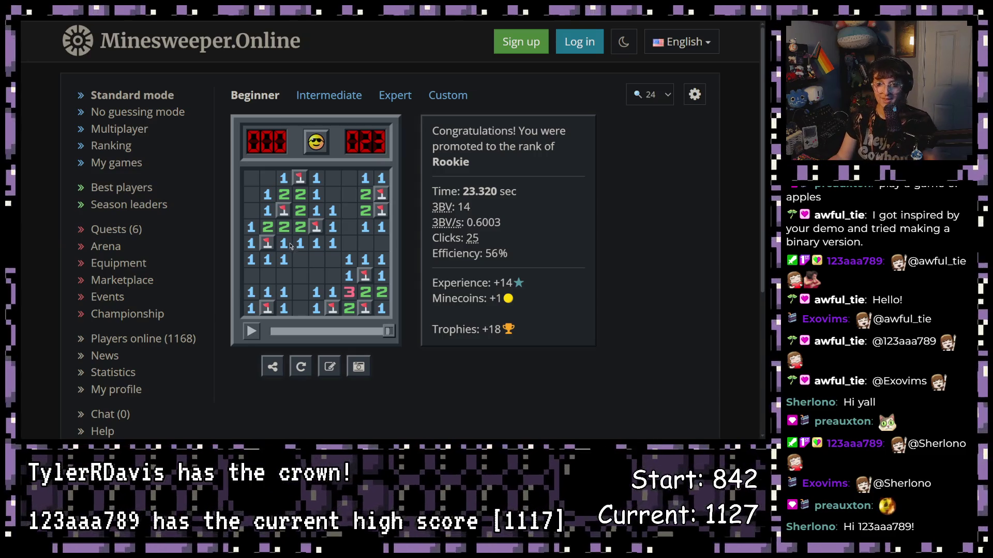
scroll(222, 186, down, 2)
scroll(181, 141, up, 2)
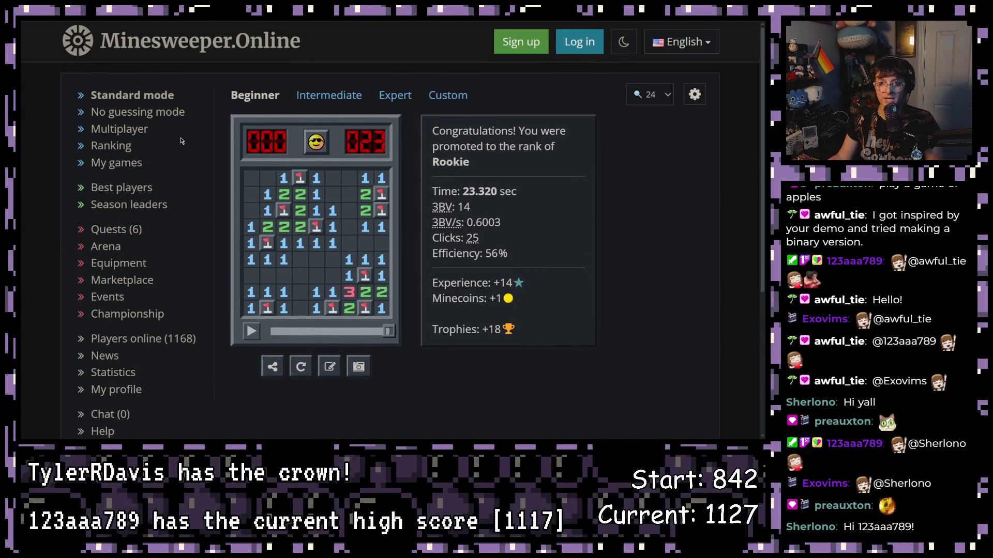